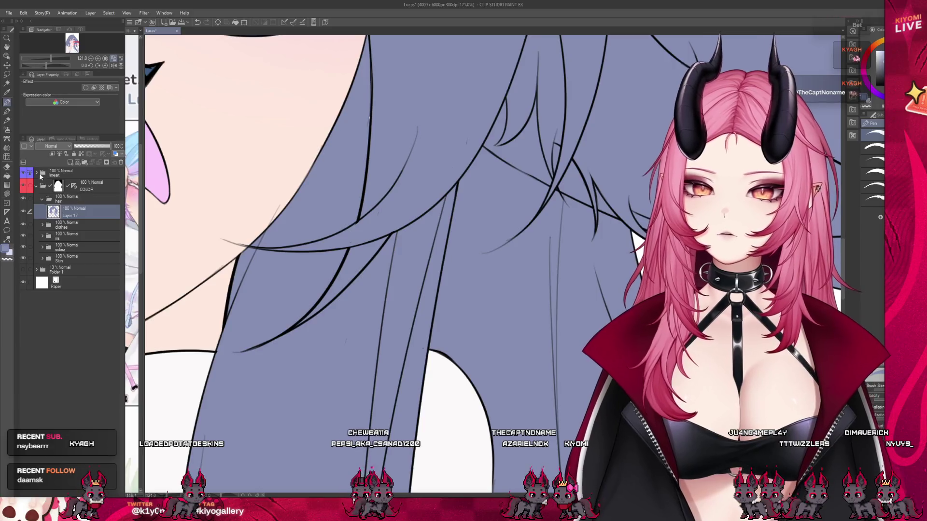
- Expand the lineart folder to inspect the hair lineart layers, then collapse it
{"action": "left_click", "coordinate": [78, 212]}
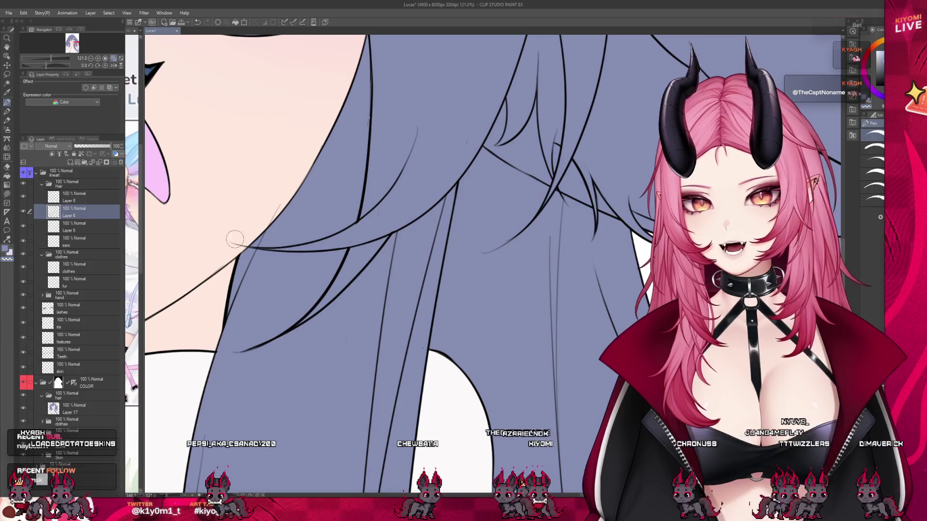
{"action": "key", "text": "alt+bracketleft"}
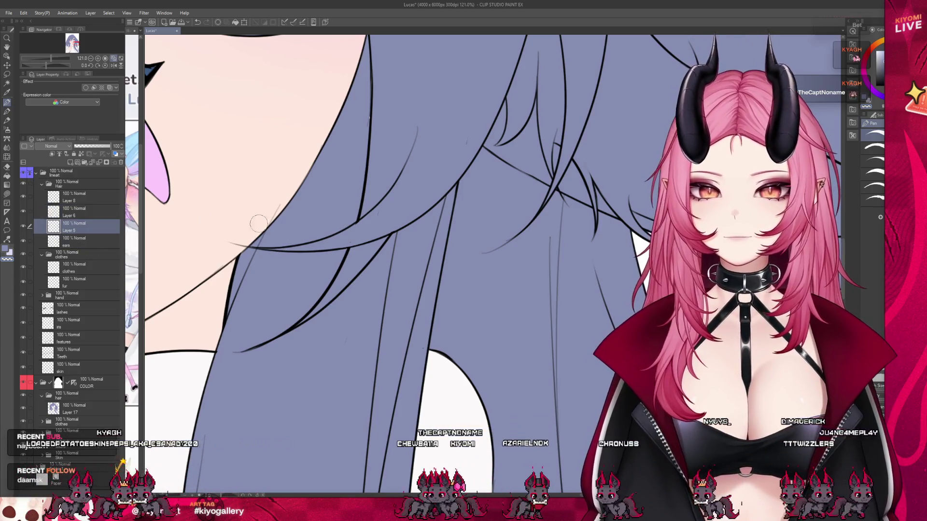
{"action": "key", "text": "alt+bracketright"}
{"action": "key", "text": "alt+bracketright"}
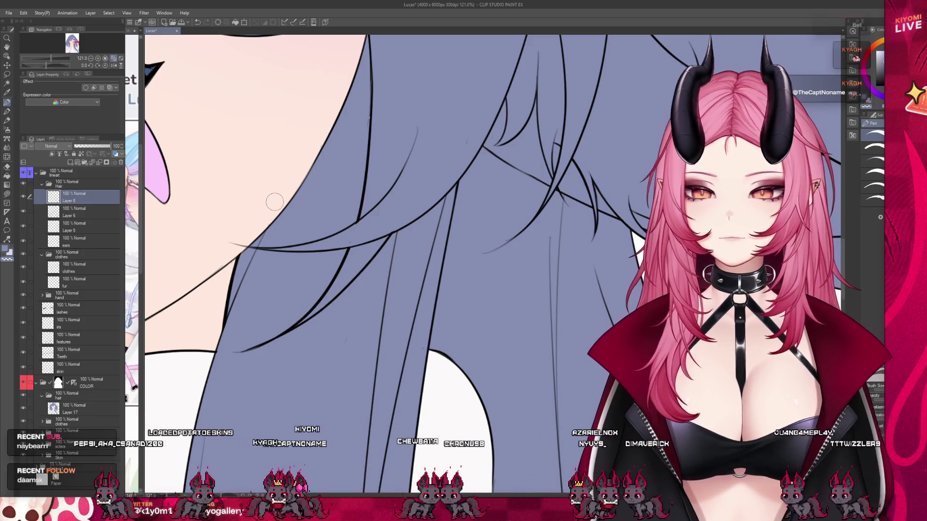
{"action": "scroll", "coordinate": [268, 198], "scroll_direction": "down", "scroll_amount": 5}
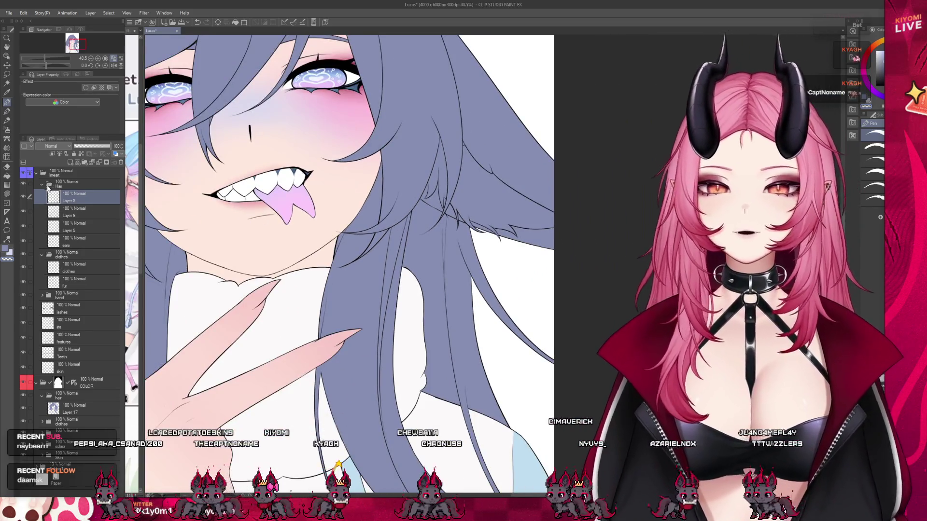
{"action": "left_click", "coordinate": [35, 173]}
- Select Layer 17 in the hair colour group and save the drawing
{"action": "left_click", "coordinate": [72, 212]}
{"action": "scroll", "coordinate": [429, 98], "scroll_direction": "down", "scroll_amount": 2}
{"action": "scroll", "coordinate": [429, 98], "scroll_direction": "up", "scroll_amount": 1}
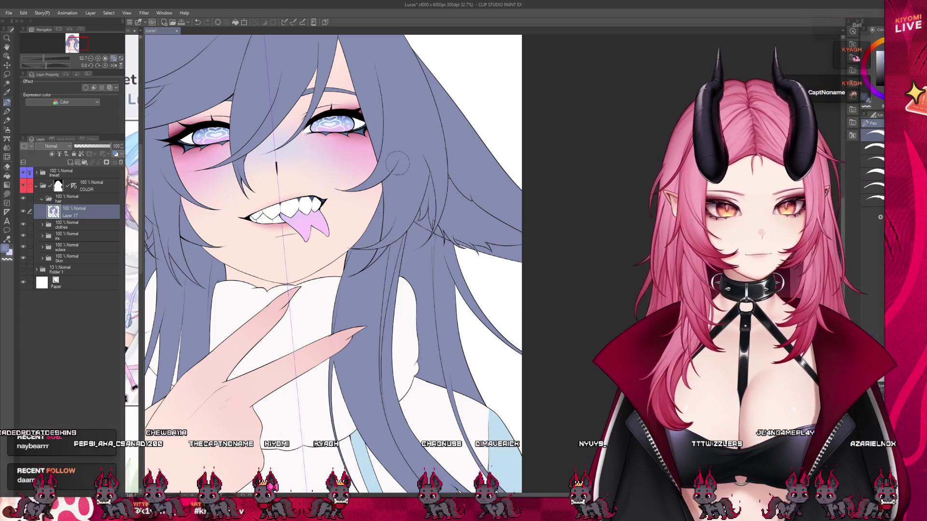
{"action": "scroll", "coordinate": [459, 175], "scroll_direction": "down", "scroll_amount": 5}
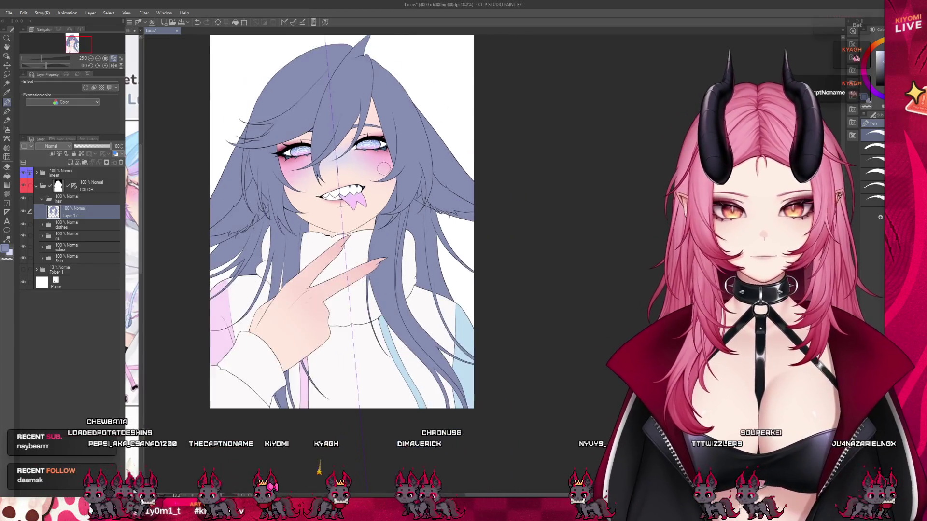
{"action": "scroll", "coordinate": [334, 164], "scroll_direction": "up", "scroll_amount": 2}
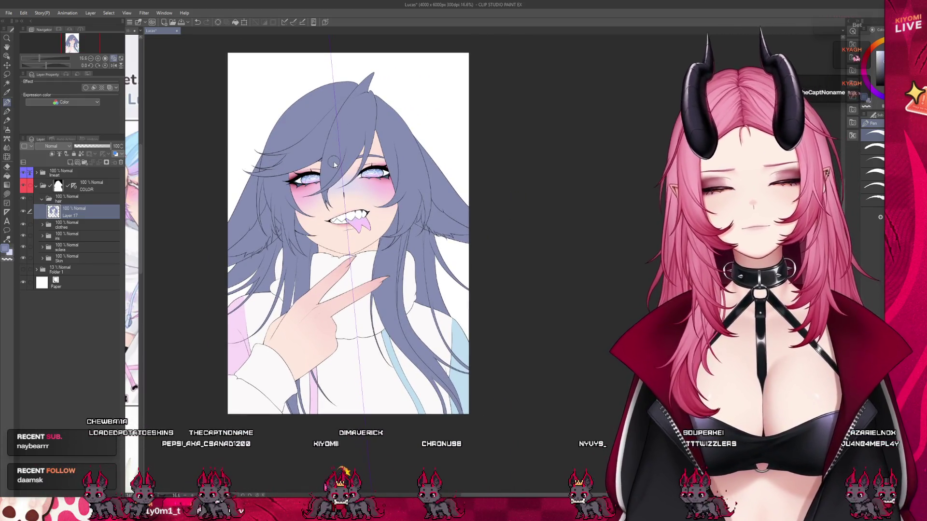
{"action": "key", "text": "ctrl+s"}
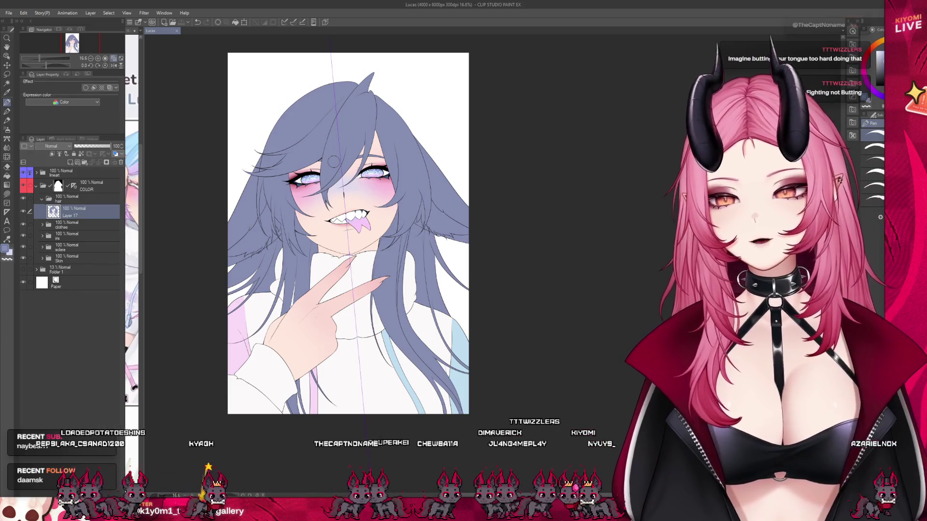
{"action": "scroll", "coordinate": [326, 247], "scroll_direction": "up", "scroll_amount": 2}
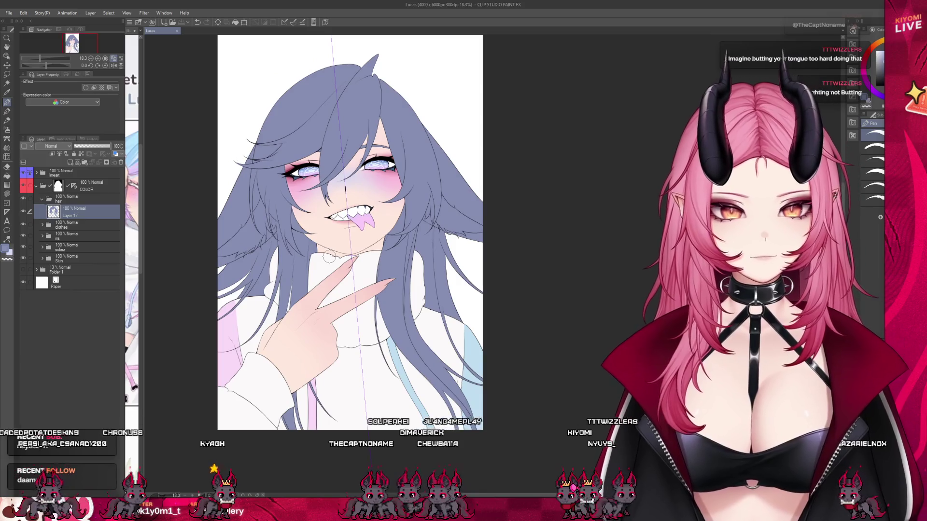
{"action": "scroll", "coordinate": [330, 310], "scroll_direction": "down", "scroll_amount": 1}
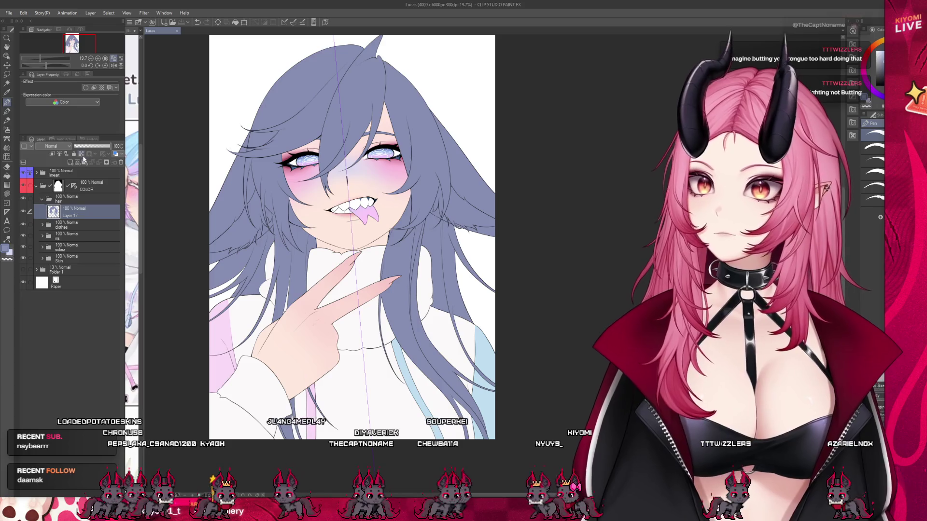
- Change the grey-purple hair colour on Layer 17 to light blue
{"action": "left_click_drag", "start_coordinate": [140, 193], "coordinate": [244, 193]}
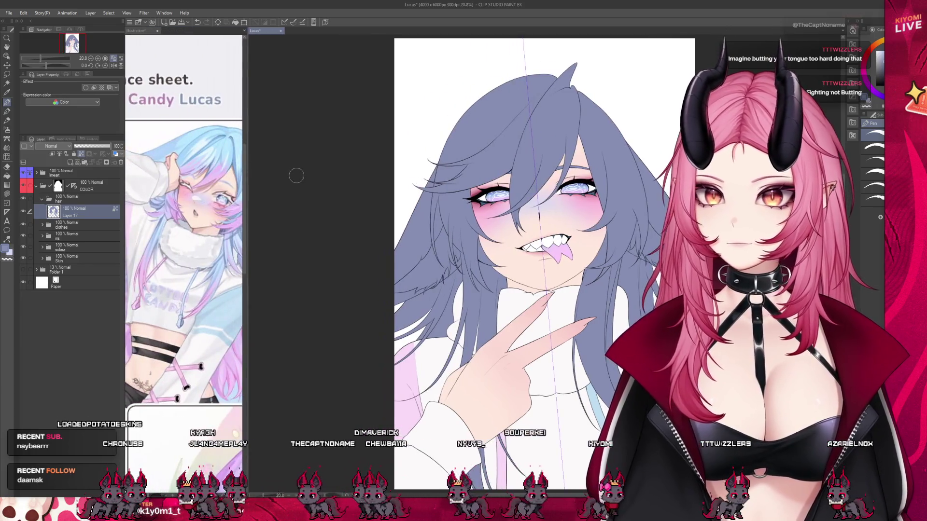
{"action": "scroll", "coordinate": [313, 145], "scroll_direction": "down", "scroll_amount": 2}
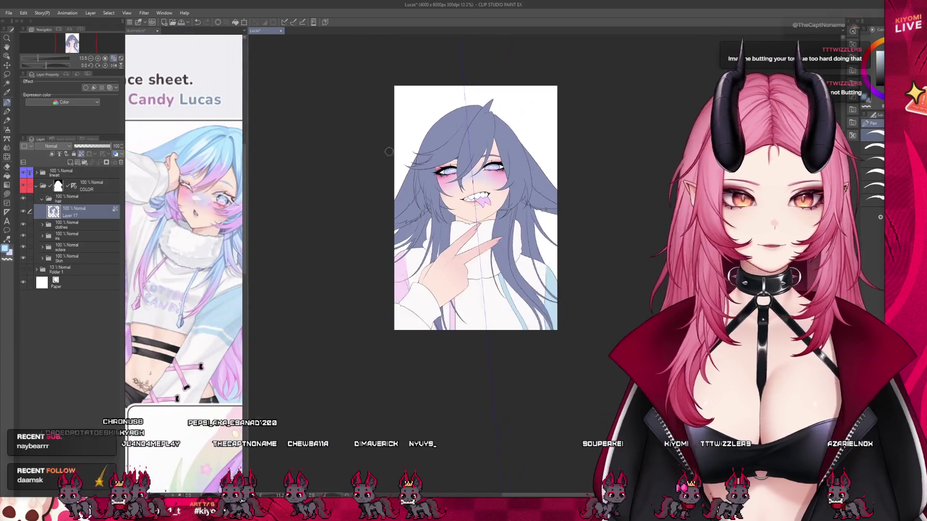
{"action": "scroll", "coordinate": [520, 163], "scroll_direction": "up", "scroll_amount": 2}
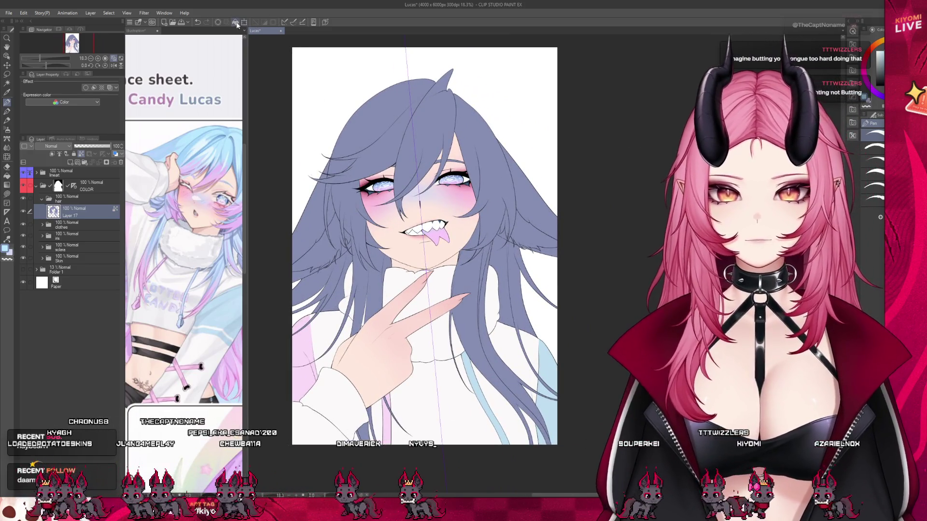
{"action": "left_click", "coordinate": [235, 23]}
- Add a new empty raster layer above Layer 17
{"action": "left_click_drag", "start_coordinate": [247, 144], "coordinate": [211, 144]}
{"action": "scroll", "coordinate": [280, 175], "scroll_direction": "up", "scroll_amount": 1}
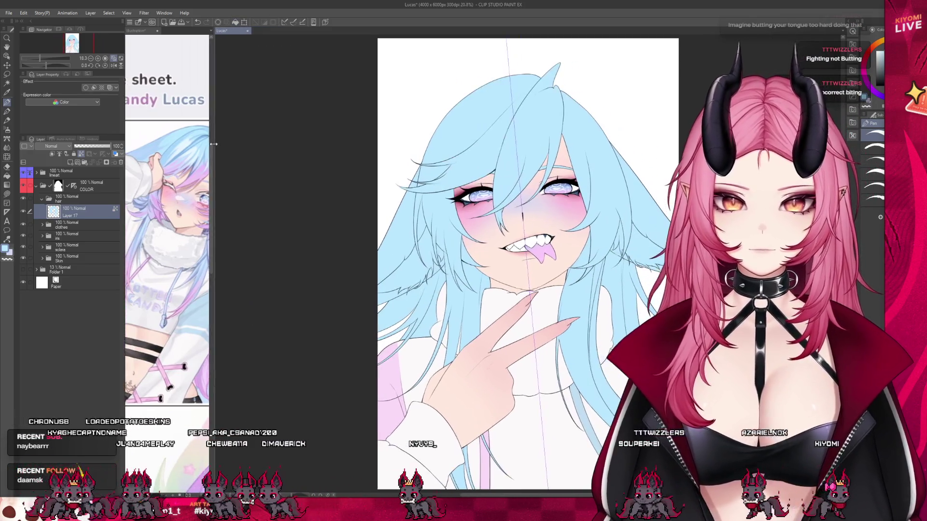
{"action": "scroll", "coordinate": [280, 176], "scroll_direction": "down", "scroll_amount": 2}
{"action": "scroll", "coordinate": [560, 175], "scroll_direction": "up", "scroll_amount": 3}
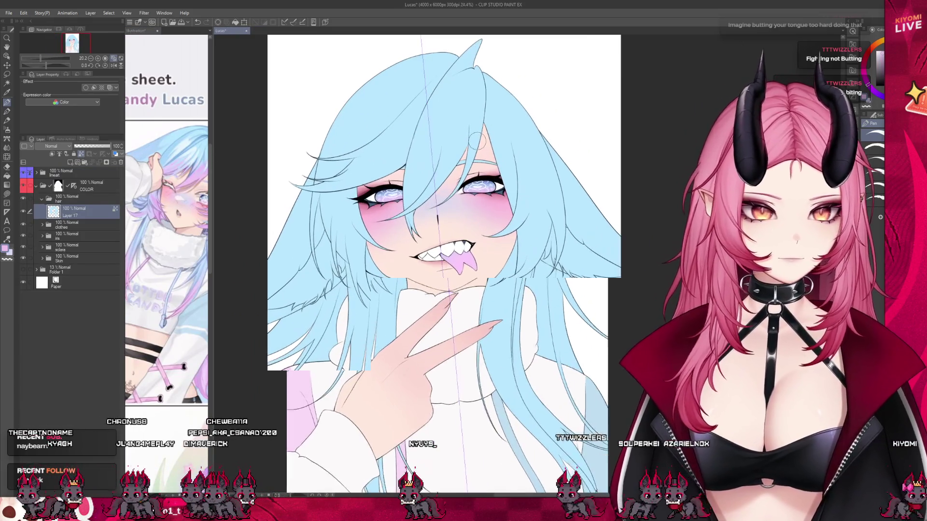
{"action": "left_click", "coordinate": [71, 164]}
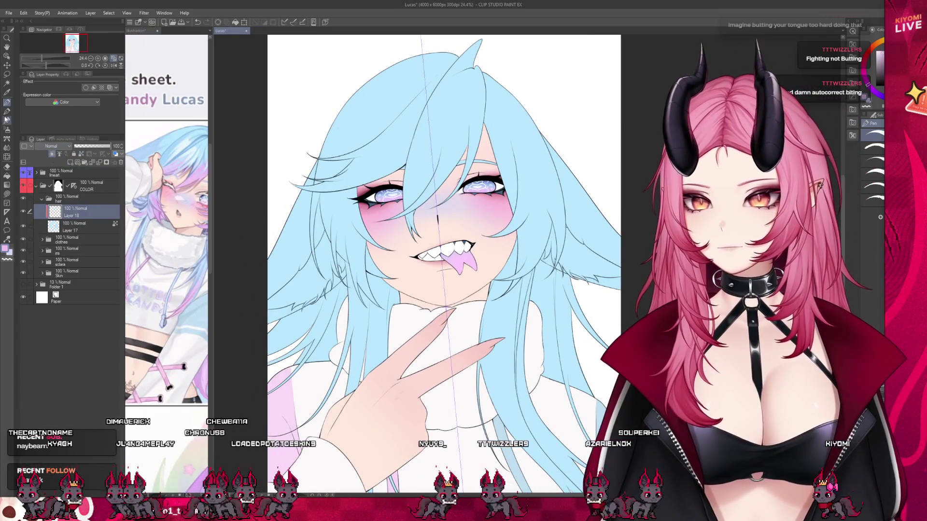
{"action": "scroll", "coordinate": [531, 147], "scroll_direction": "up", "scroll_amount": 2}
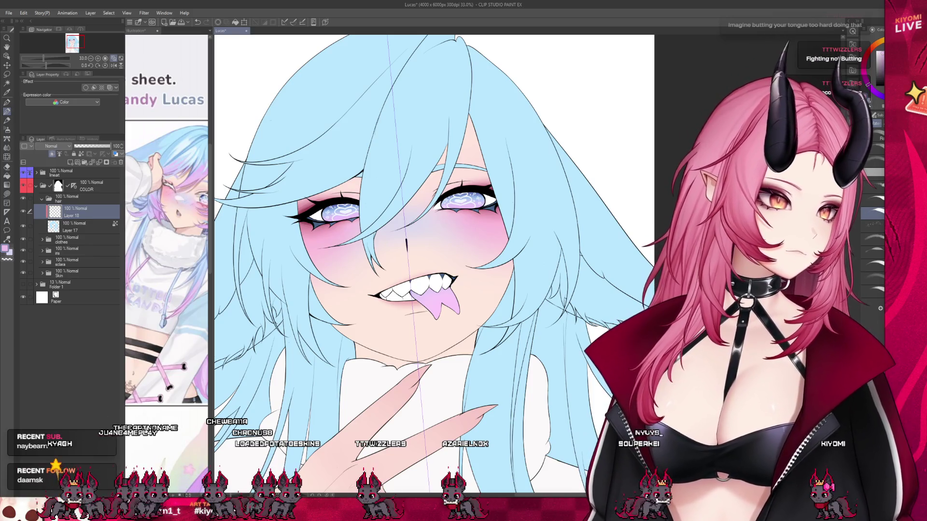
- Brush pink streaks into the fringe above and beside the left eye
{"action": "left_click_drag", "start_coordinate": [424, 129], "coordinate": [370, 215]}
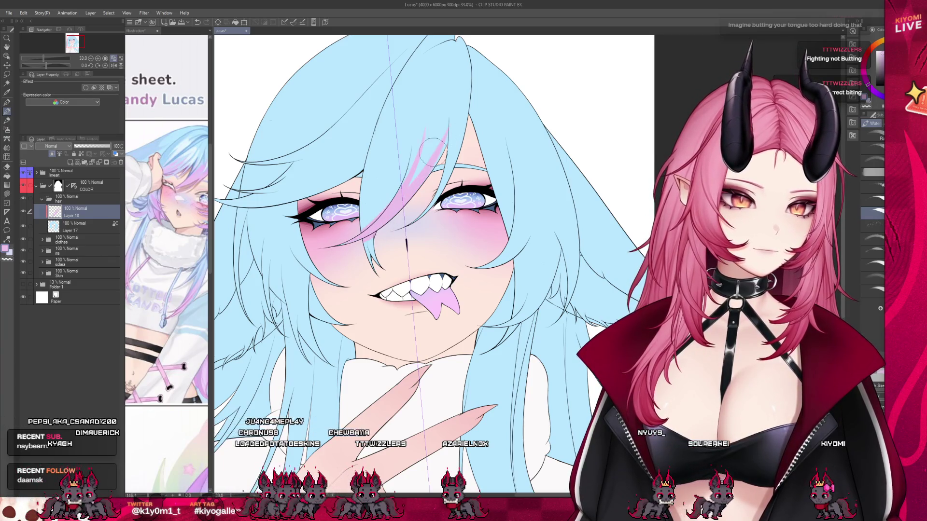
{"action": "mouse_move", "coordinate": [387, 203]}
{"action": "left_mouse_down"}
{"action": "mouse_move", "coordinate": [450, 131]}
{"action": "mouse_move", "coordinate": [386, 210]}
{"action": "left_mouse_up"}
{"action": "left_click_drag", "start_coordinate": [421, 115], "coordinate": [422, 112]}
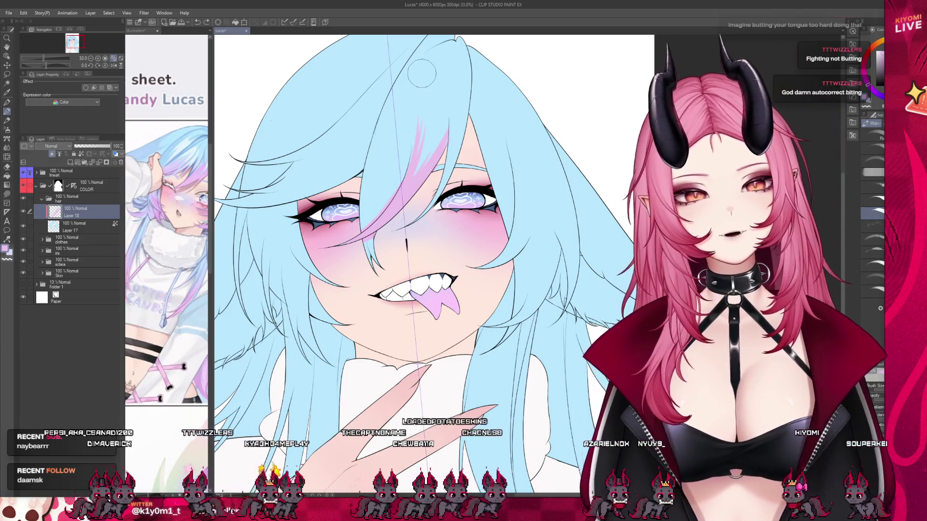
{"action": "left_click_drag", "start_coordinate": [425, 67], "coordinate": [394, 209]}
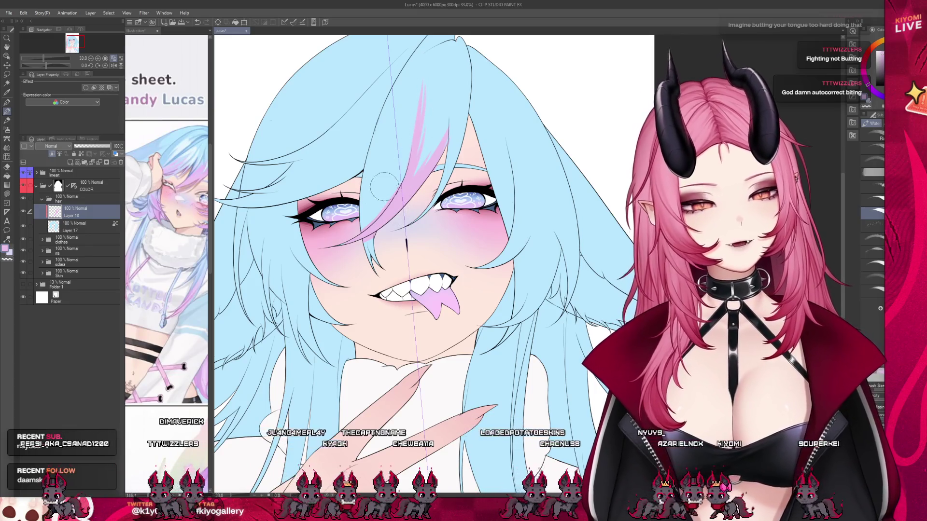
{"action": "left_click_drag", "start_coordinate": [393, 118], "coordinate": [388, 160]}
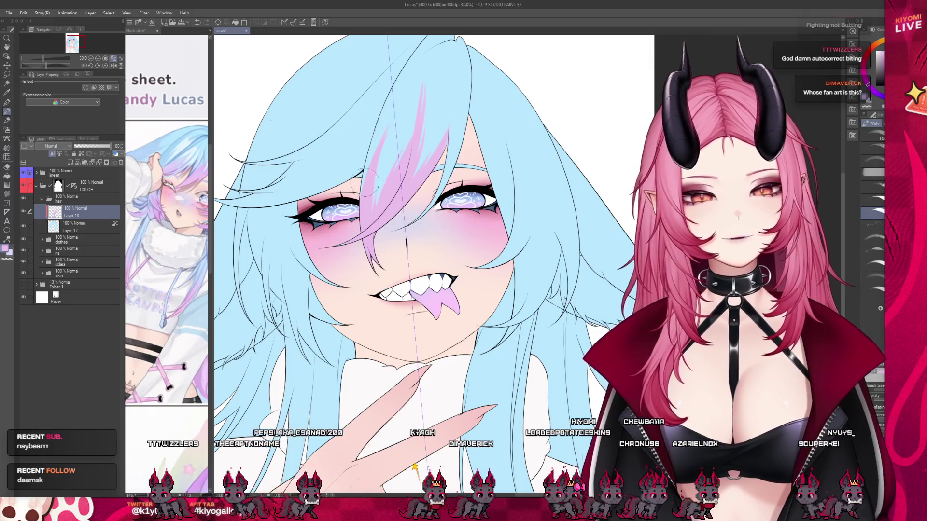
{"action": "scroll", "coordinate": [338, 213], "scroll_direction": "down", "scroll_amount": 2}
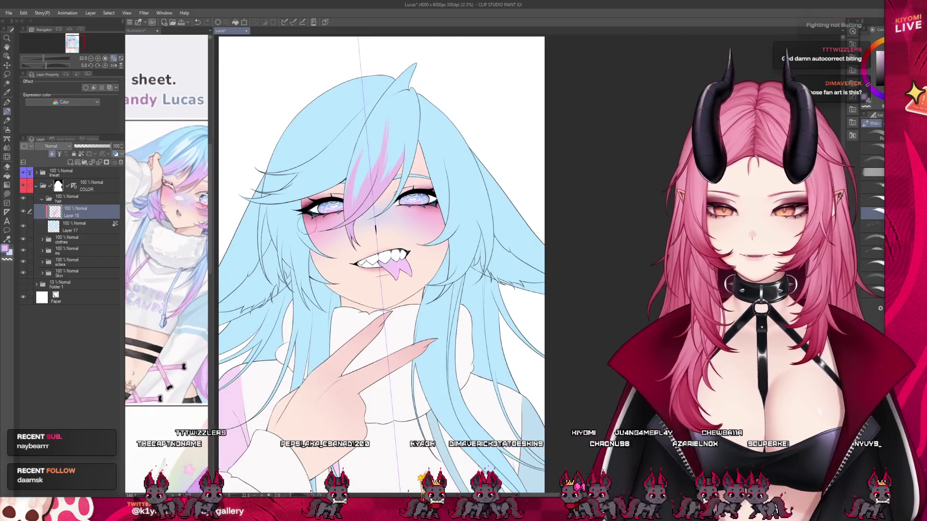
{"action": "mouse_move", "coordinate": [212, 237]}
{"action": "left_mouse_down"}
{"action": "mouse_move", "coordinate": [468, 226]}
{"action": "mouse_move", "coordinate": [164, 224]}
{"action": "left_mouse_up"}
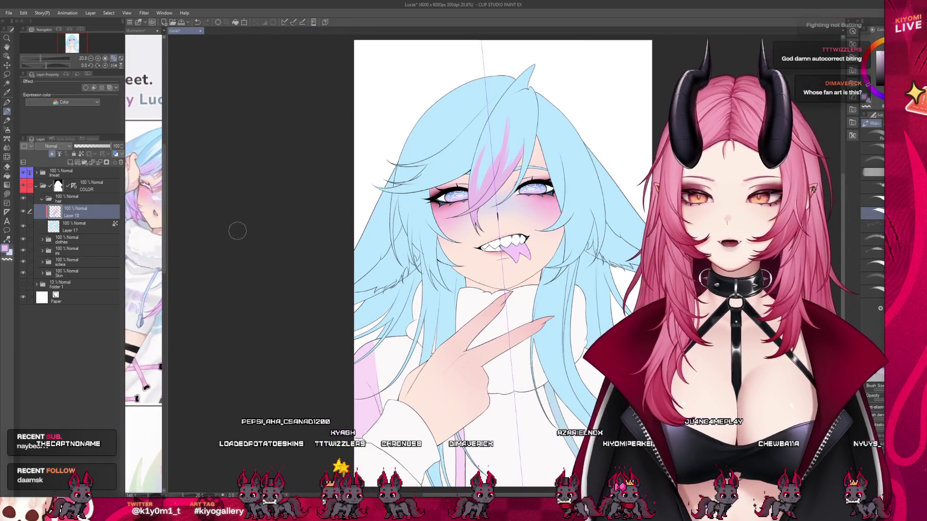
{"action": "scroll", "coordinate": [240, 229], "scroll_direction": "up", "scroll_amount": 1}
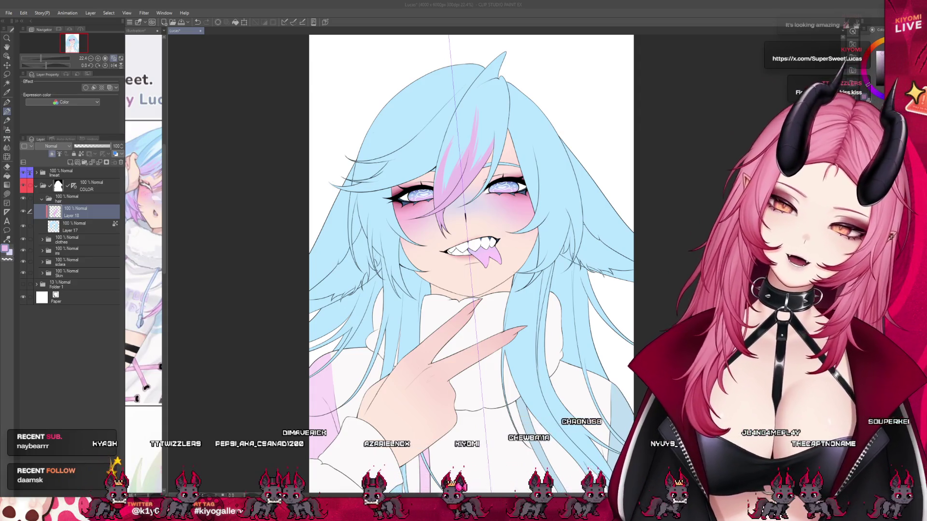
{"action": "scroll", "coordinate": [333, 179], "scroll_direction": "down", "scroll_amount": 1}
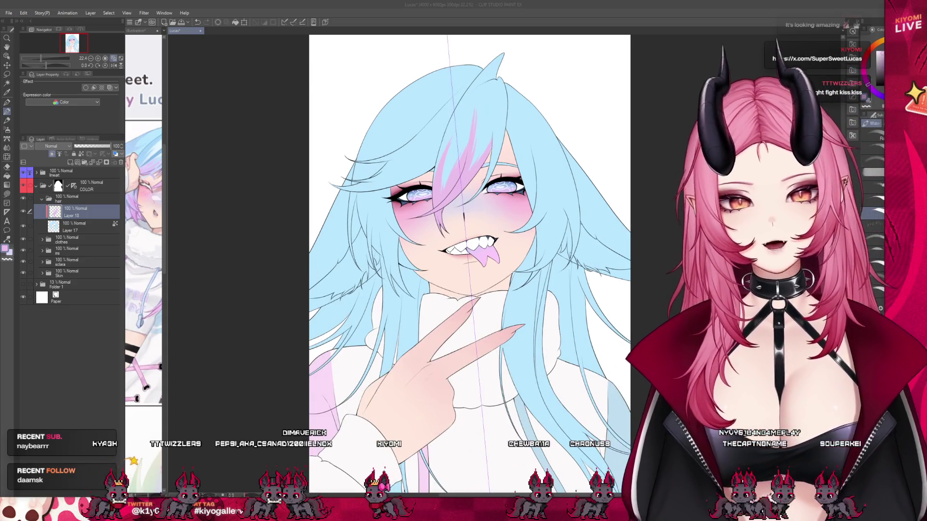
{"action": "scroll", "coordinate": [431, 177], "scroll_direction": "down", "scroll_amount": 2}
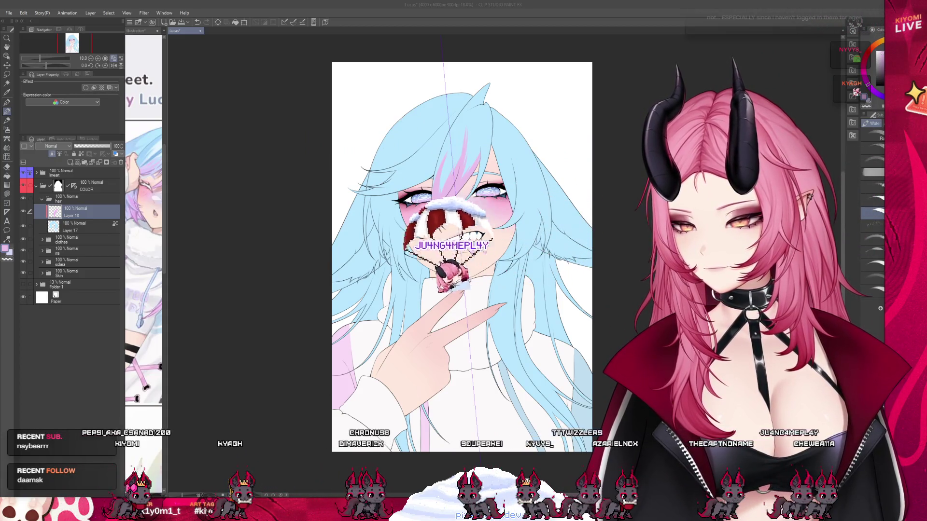
{"action": "scroll", "coordinate": [433, 143], "scroll_direction": "up", "scroll_amount": 5}
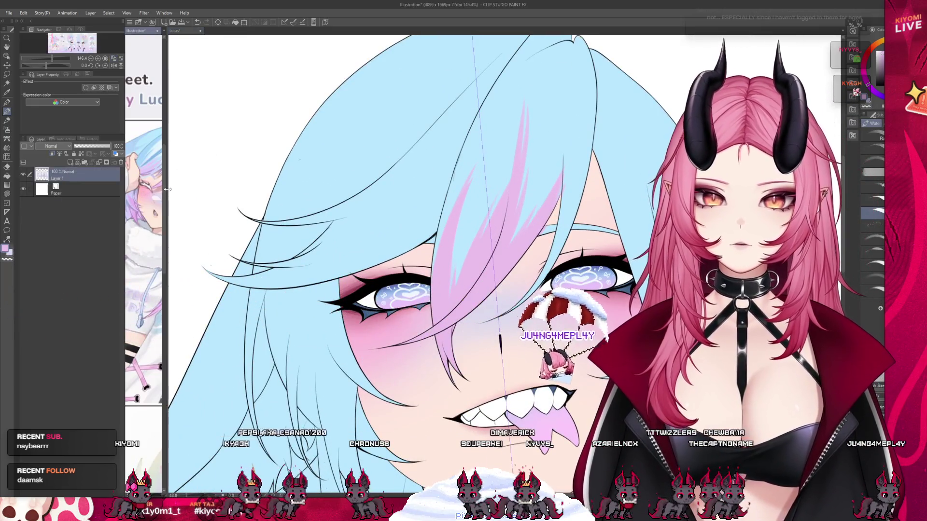
- Glance at the Illustration document, then return to the Lucas canvas tab
{"action": "left_click", "coordinate": [228, 190]}
{"action": "scroll", "coordinate": [228, 190], "scroll_direction": "down", "scroll_amount": 1}
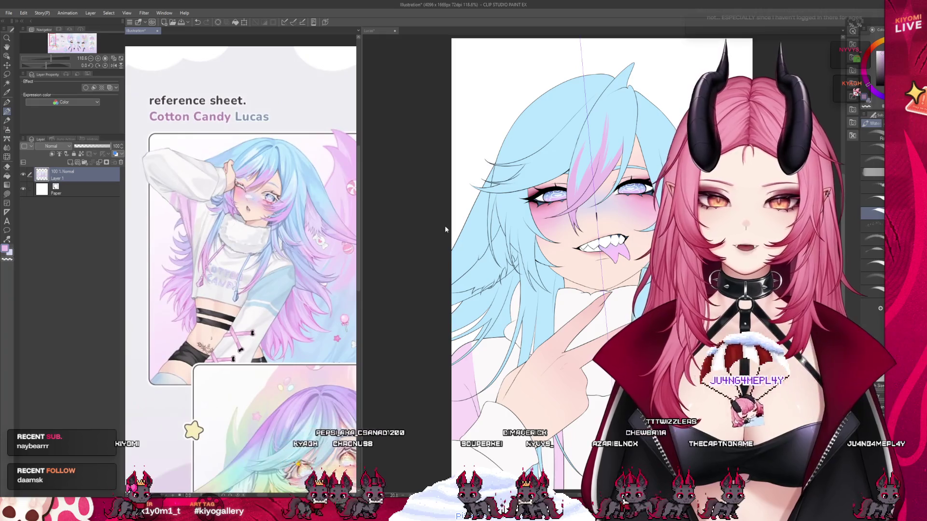
{"action": "left_click_drag", "start_coordinate": [362, 232], "coordinate": [293, 232]}
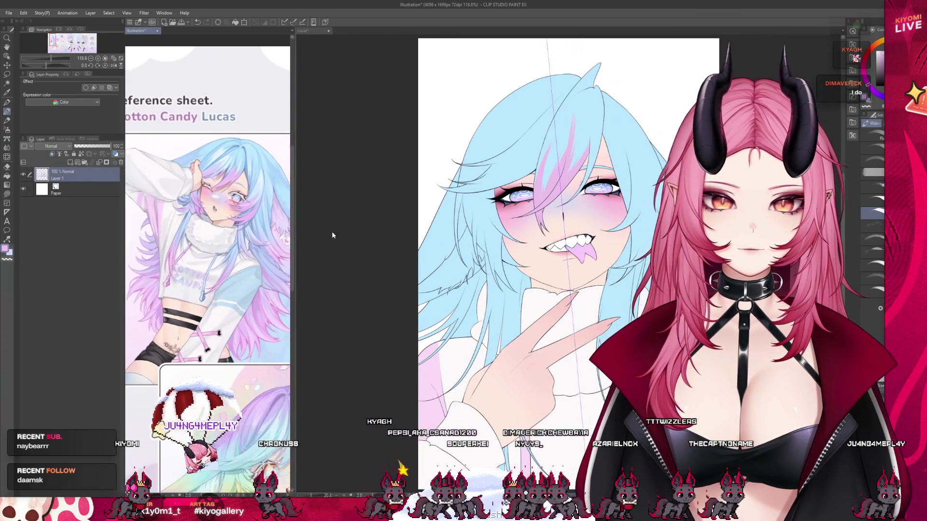
{"action": "left_click", "coordinate": [332, 231]}
{"action": "scroll", "coordinate": [532, 251], "scroll_direction": "up", "scroll_amount": 2}
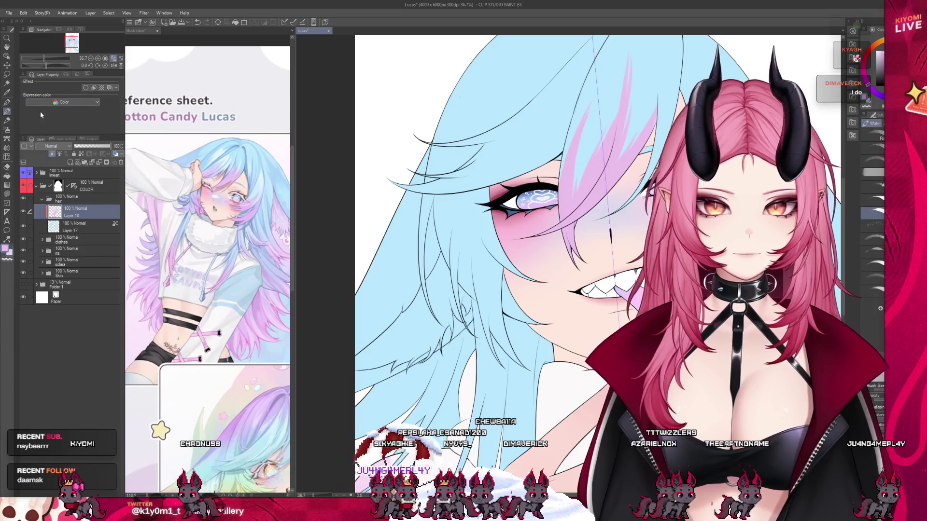
- Auto-select the hair region using the lineart as reference, then return to the brush on the hair colour layer
{"action": "left_click", "coordinate": [7, 83]}
{"action": "left_click", "coordinate": [72, 172]}
{"action": "left_click", "coordinate": [460, 243]}
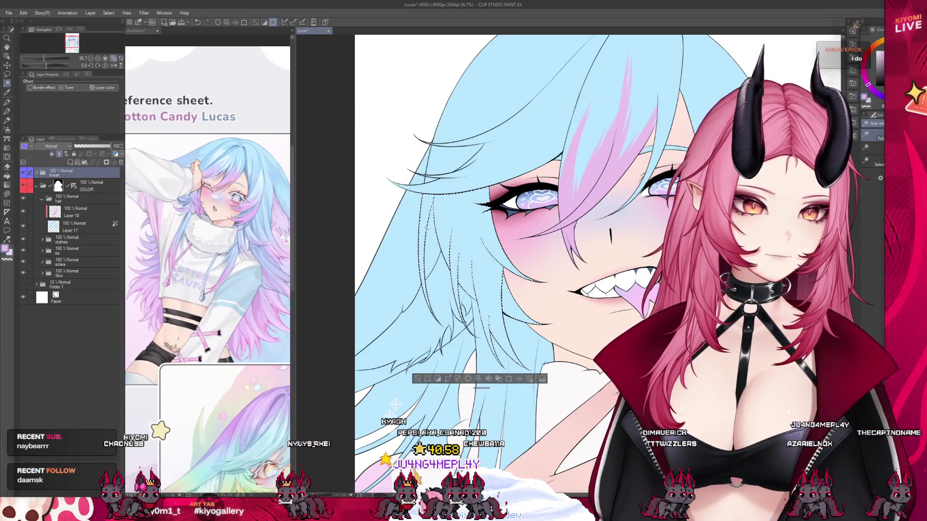
{"action": "scroll", "coordinate": [413, 205], "scroll_direction": "down", "scroll_amount": 1}
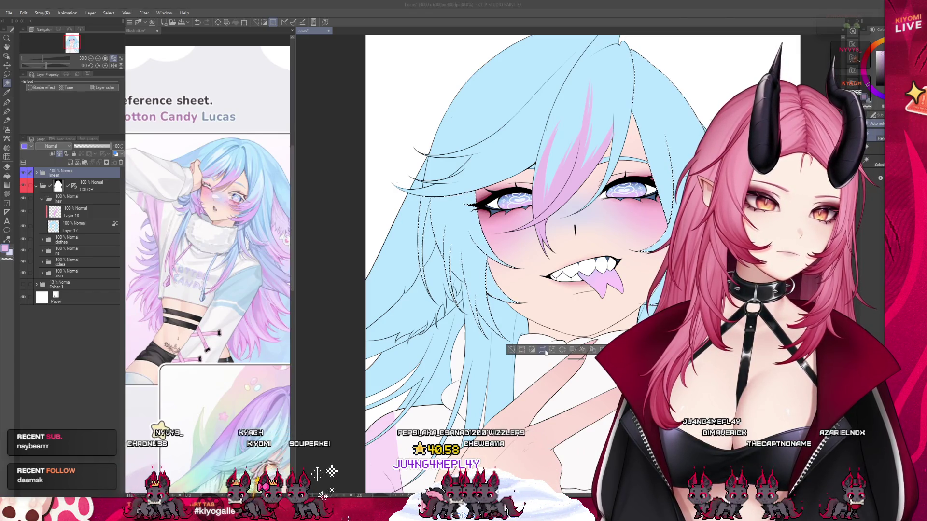
{"action": "scroll", "coordinate": [500, 251], "scroll_direction": "up", "scroll_amount": 1}
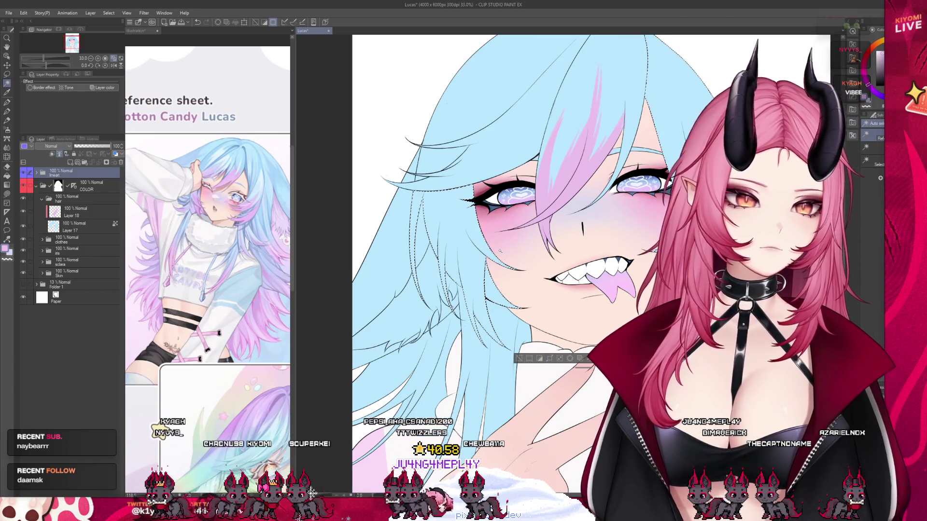
{"action": "left_click", "coordinate": [7, 111]}
{"action": "left_click", "coordinate": [77, 212]}
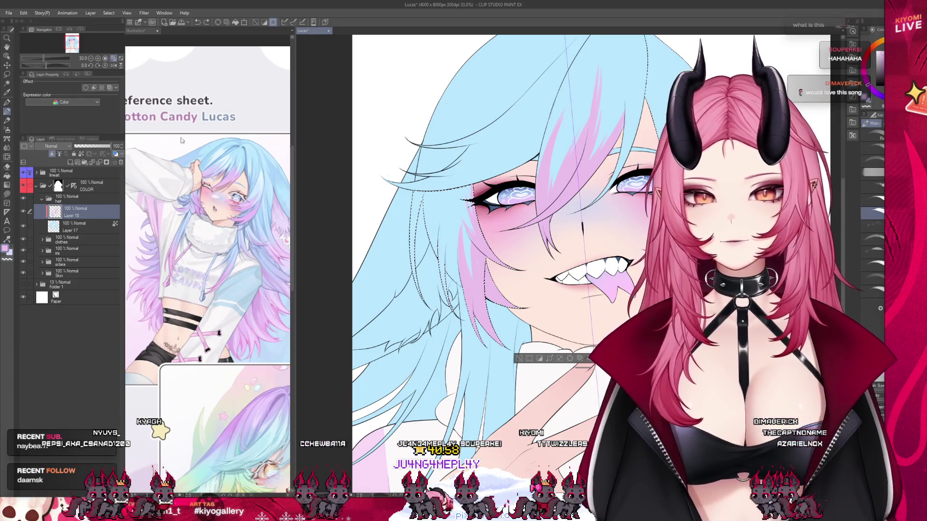
{"action": "left_click", "coordinate": [6, 74]}
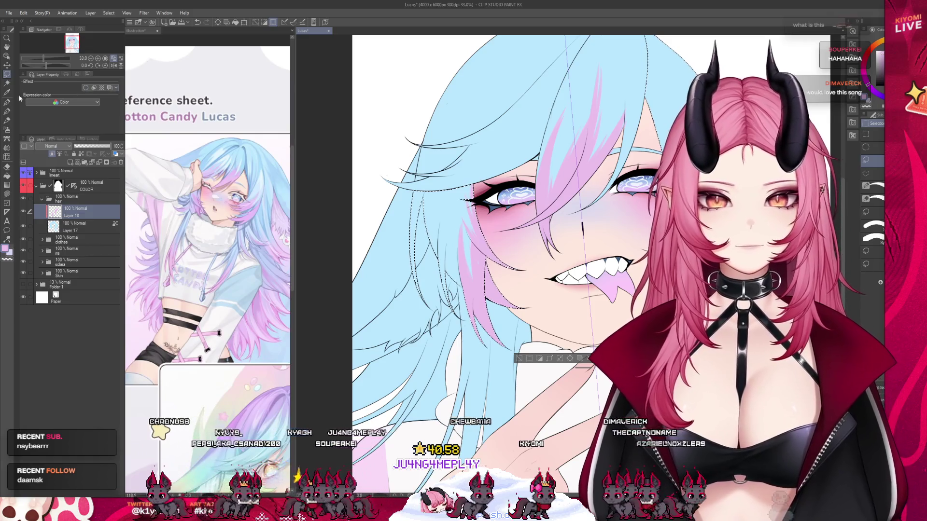
- Paint pink strands down the long side locks with the watercolor brush, then deselect
{"action": "left_click", "coordinate": [7, 111]}
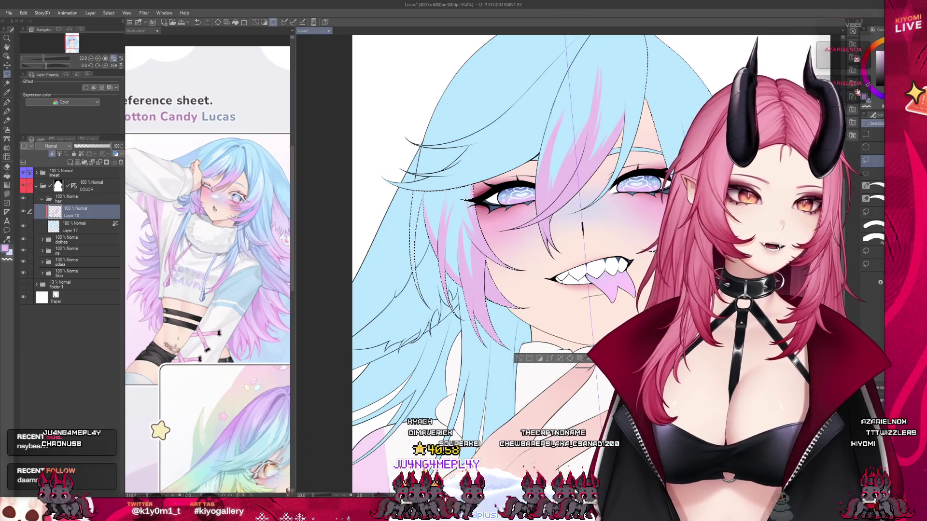
{"action": "key", "text": "b"}
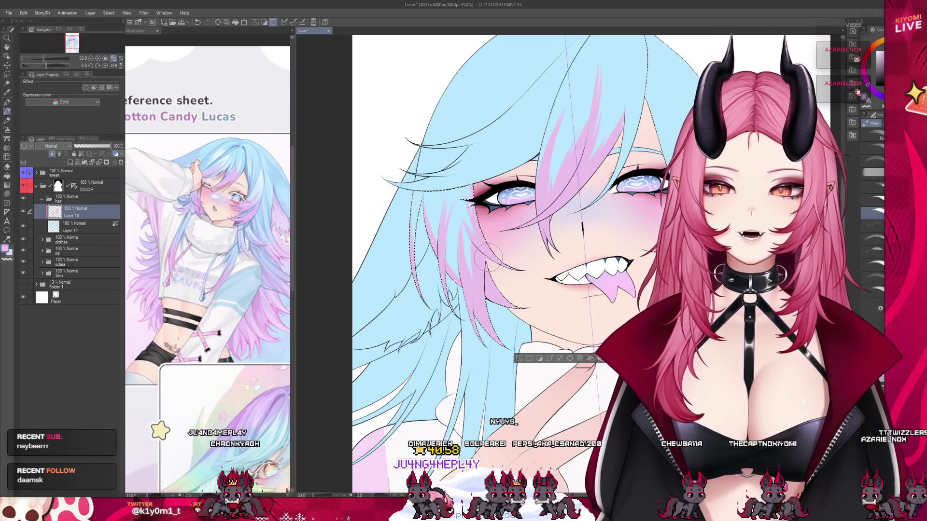
{"action": "scroll", "coordinate": [356, 213], "scroll_direction": "down", "scroll_amount": 3}
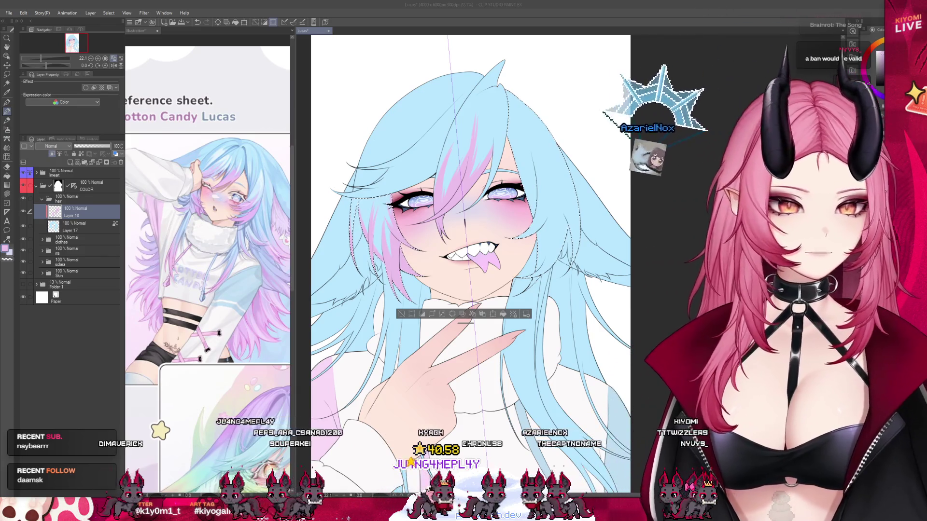
{"action": "scroll", "coordinate": [471, 218], "scroll_direction": "up", "scroll_amount": 1}
{"action": "scroll", "coordinate": [475, 217], "scroll_direction": "up", "scroll_amount": 2}
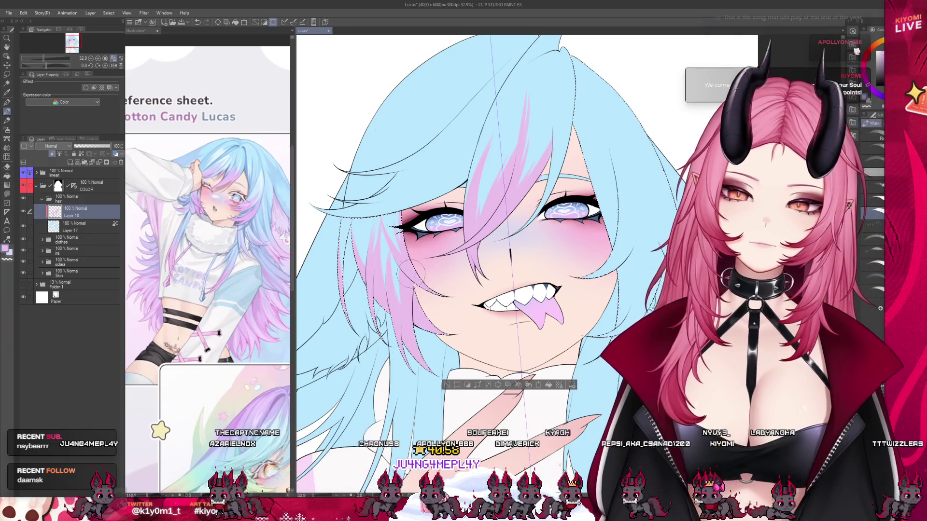
{"action": "scroll", "coordinate": [411, 273], "scroll_direction": "down", "scroll_amount": 2}
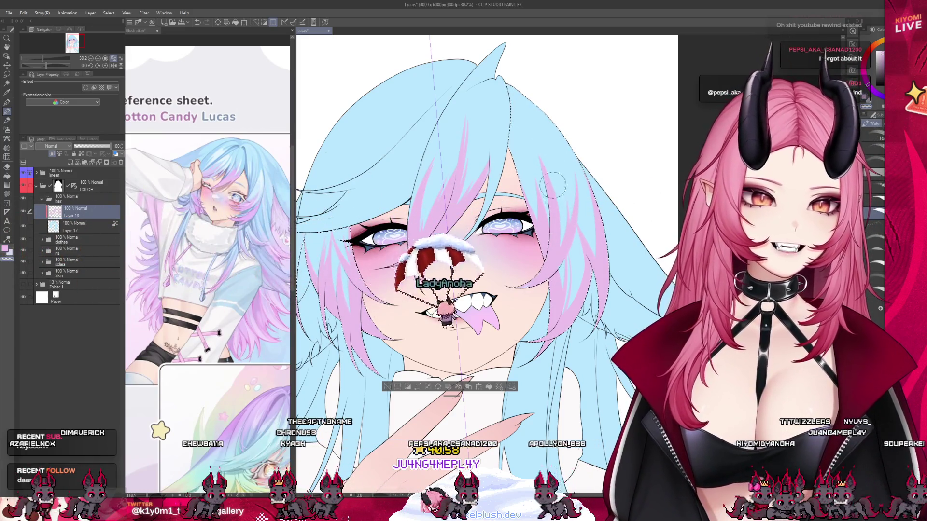
{"action": "scroll", "coordinate": [496, 173], "scroll_direction": "down", "scroll_amount": 4}
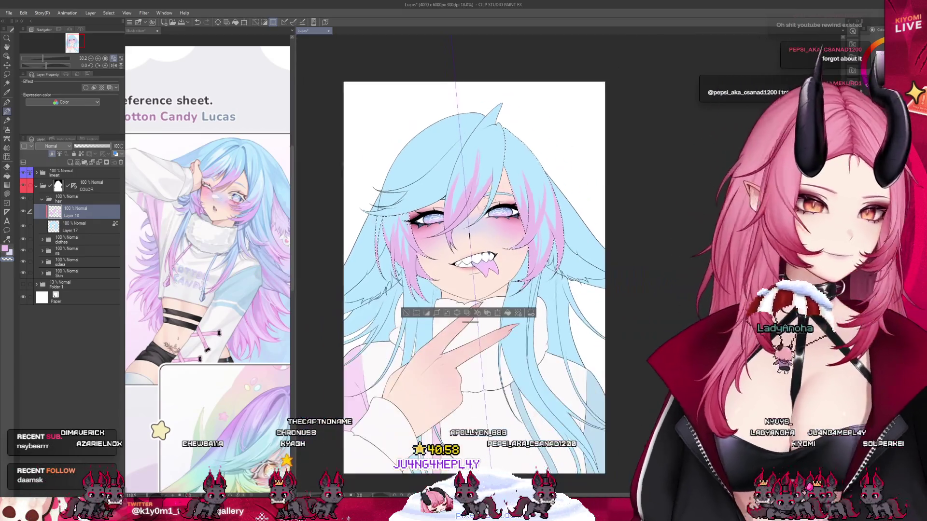
{"action": "scroll", "coordinate": [400, 194], "scroll_direction": "up", "scroll_amount": 2}
{"action": "key", "text": "ctrl+d"}
- Auto-select the upper hair region using the lineart layer as reference
{"action": "scroll", "coordinate": [399, 195], "scroll_direction": "up", "scroll_amount": 1}
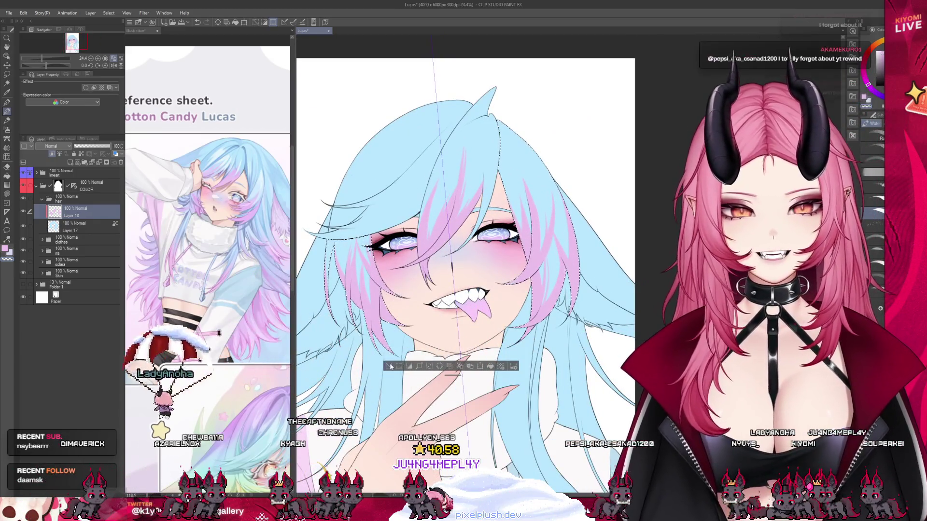
{"action": "scroll", "coordinate": [478, 249], "scroll_direction": "down", "scroll_amount": 1}
{"action": "scroll", "coordinate": [404, 212], "scroll_direction": "up", "scroll_amount": 2}
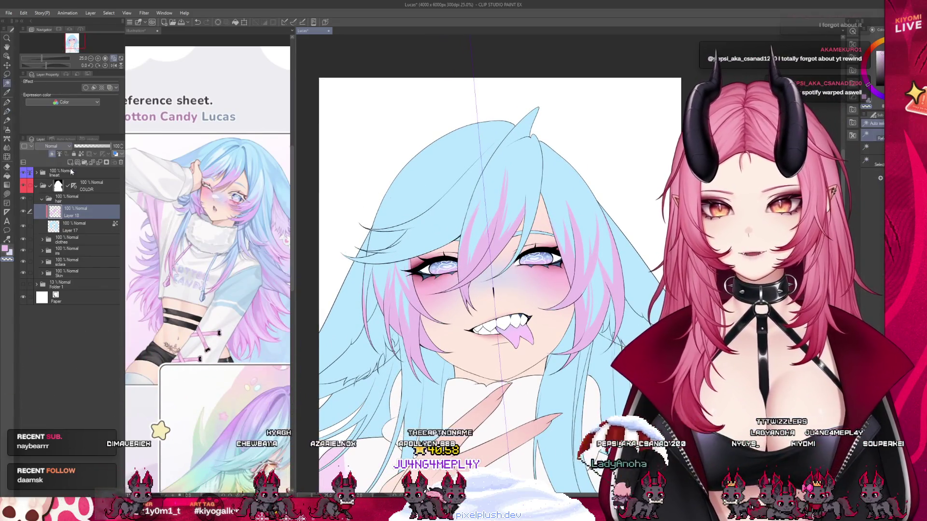
{"action": "left_click", "coordinate": [97, 175]}
{"action": "left_click", "coordinate": [427, 225]}
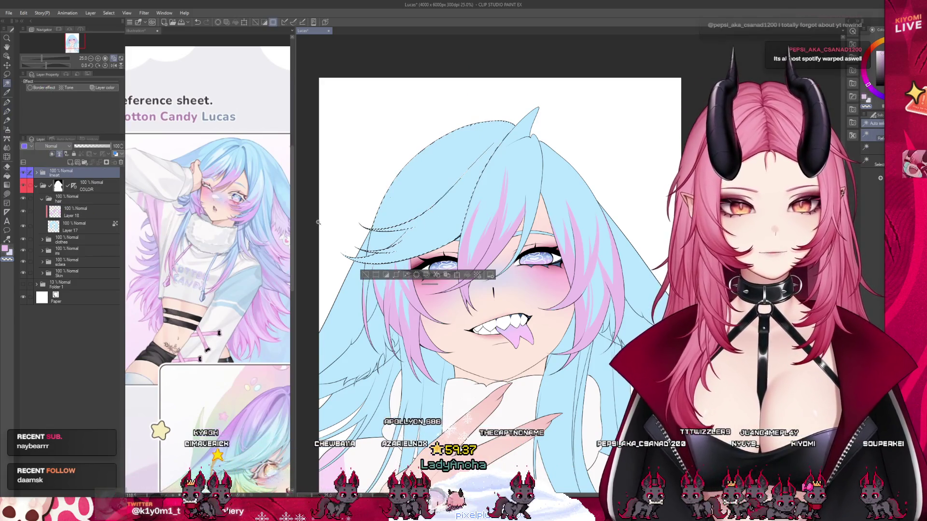
- Brush pink strands into the selected upper hair on the hair colour layer, then deselect
{"action": "scroll", "coordinate": [309, 226], "scroll_direction": "up", "scroll_amount": 2}
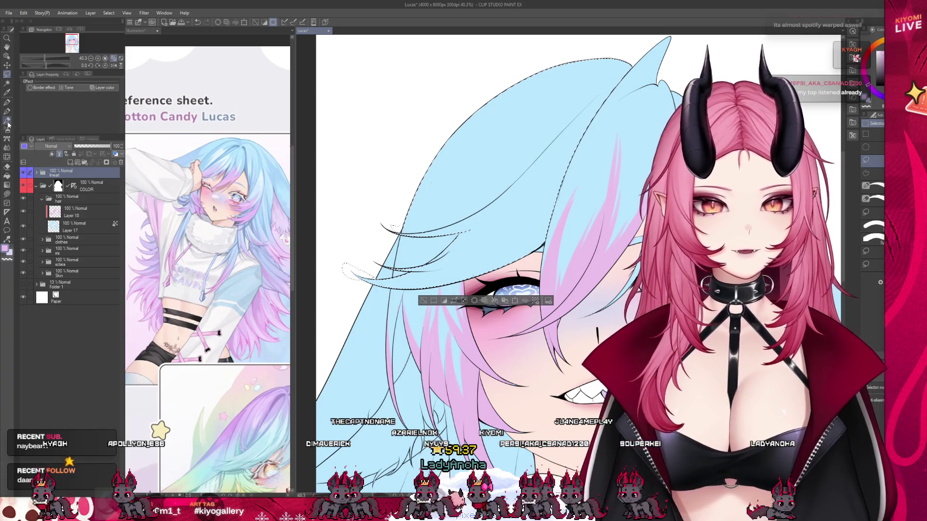
{"action": "left_click", "coordinate": [97, 211]}
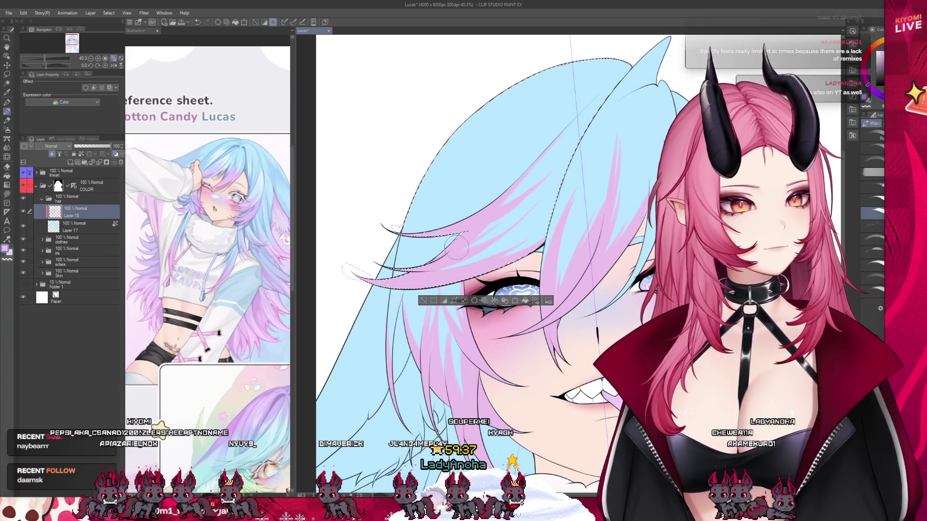
{"action": "scroll", "coordinate": [457, 247], "scroll_direction": "down", "scroll_amount": 2}
{"action": "key", "text": "ctrl+d"}
{"action": "scroll", "coordinate": [395, 248], "scroll_direction": "down", "scroll_amount": 2}
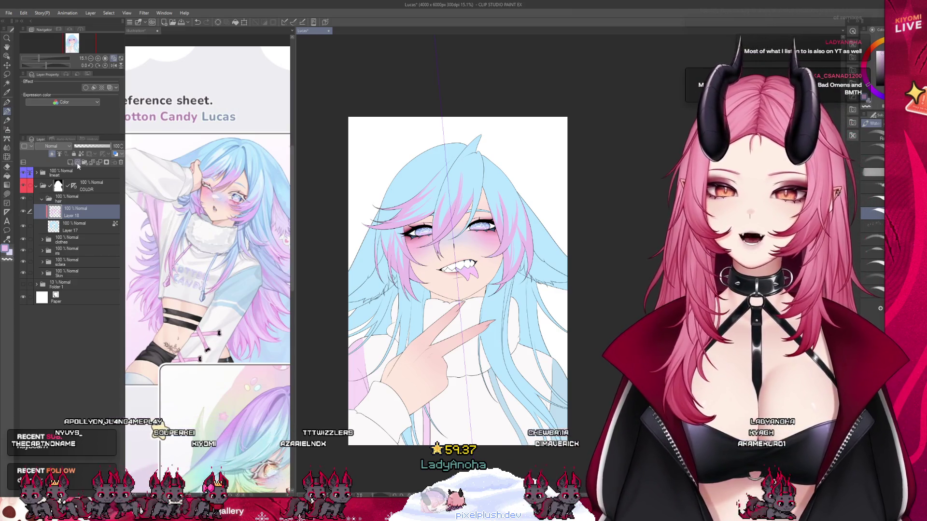
{"action": "scroll", "coordinate": [338, 317], "scroll_direction": "up", "scroll_amount": 3}
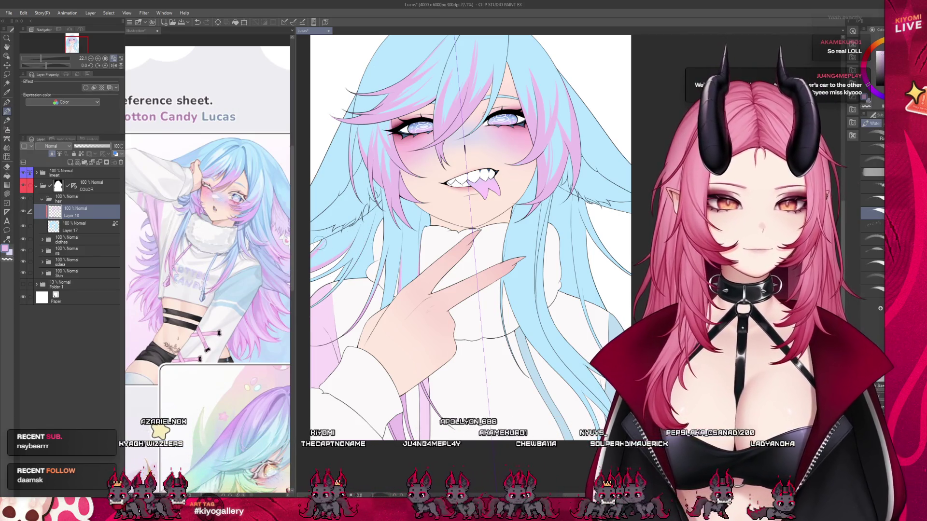
{"action": "key", "text": "ctrl+Tab"}
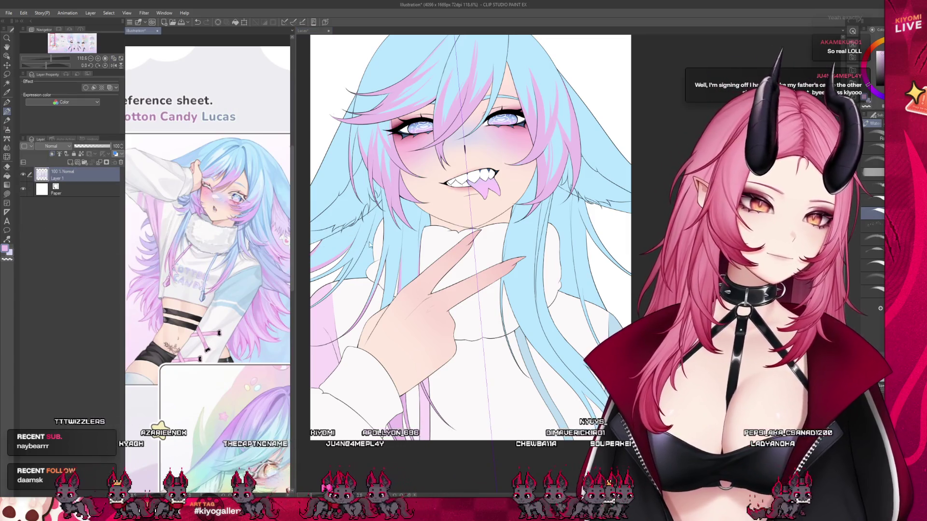
{"action": "key", "text": "ctrl+Tab"}
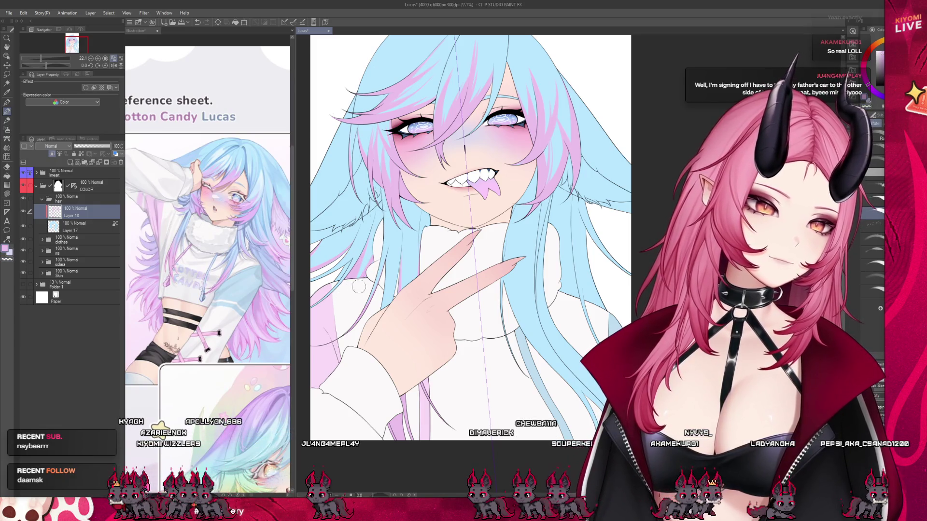
{"action": "scroll", "coordinate": [392, 265], "scroll_direction": "down", "scroll_amount": 2}
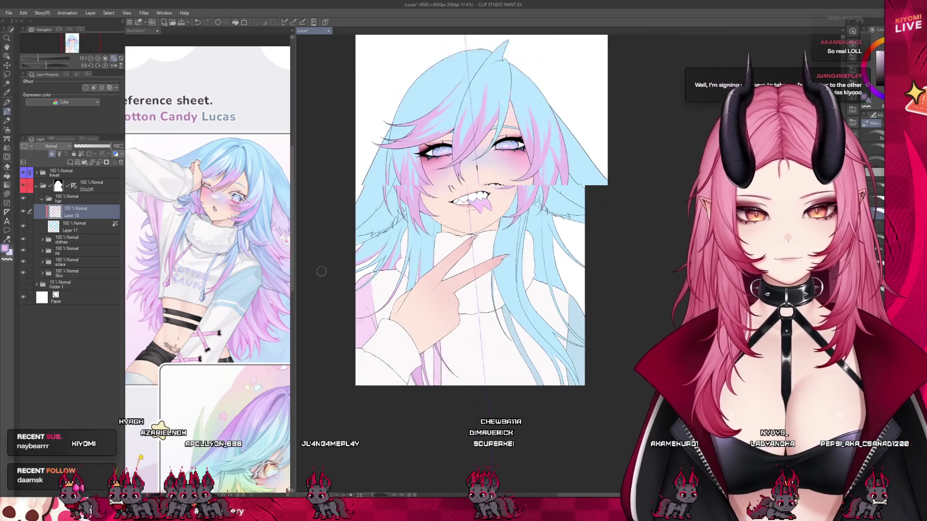
{"action": "scroll", "coordinate": [349, 242], "scroll_direction": "up", "scroll_amount": 3}
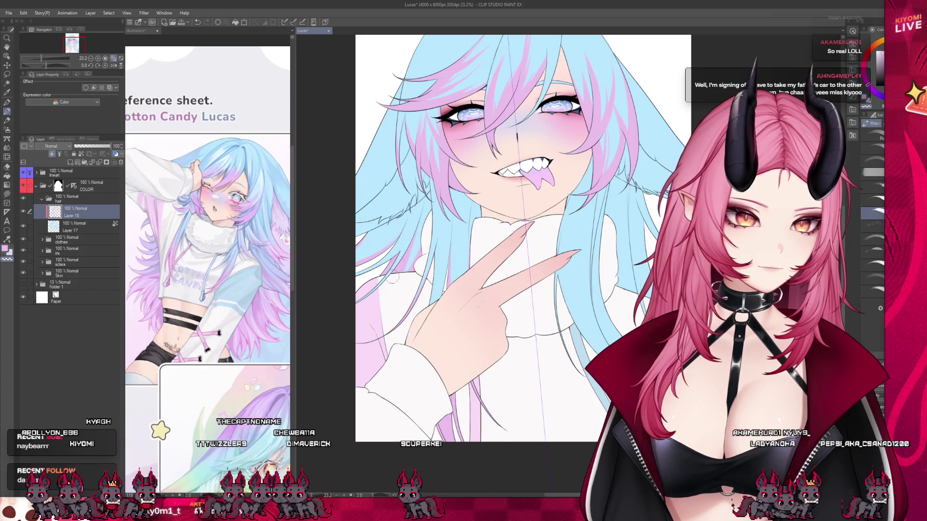
{"action": "scroll", "coordinate": [418, 252], "scroll_direction": "down", "scroll_amount": 3}
{"action": "scroll", "coordinate": [547, 256], "scroll_direction": "up", "scroll_amount": 3}
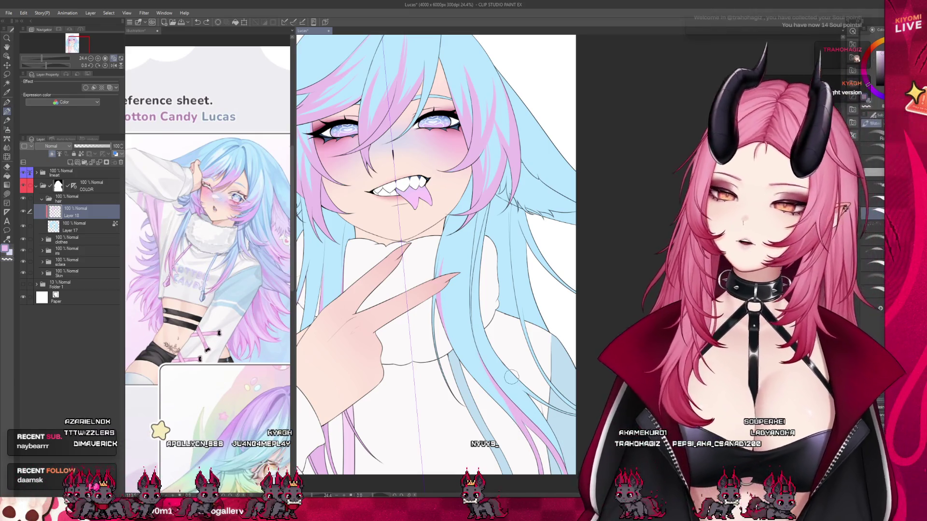
{"action": "scroll", "coordinate": [506, 369], "scroll_direction": "down", "scroll_amount": 3}
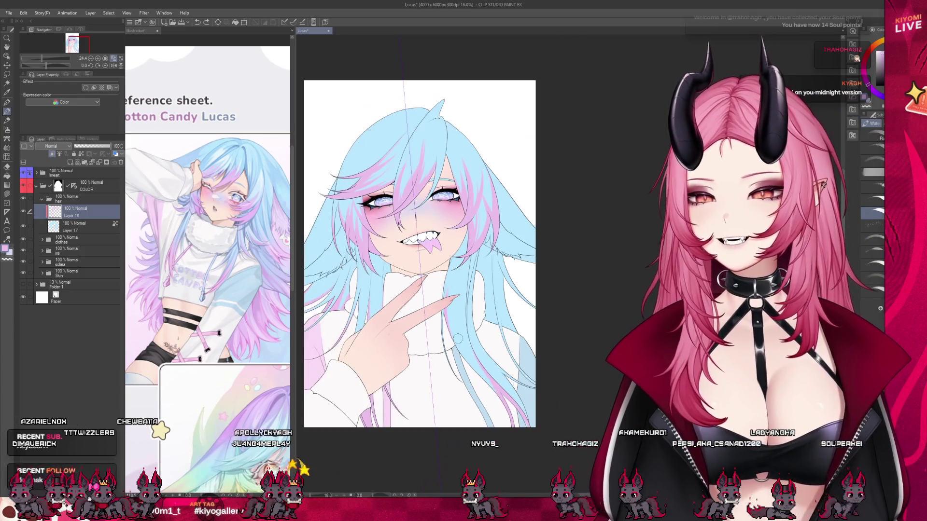
{"action": "scroll", "coordinate": [463, 325], "scroll_direction": "down", "scroll_amount": 1}
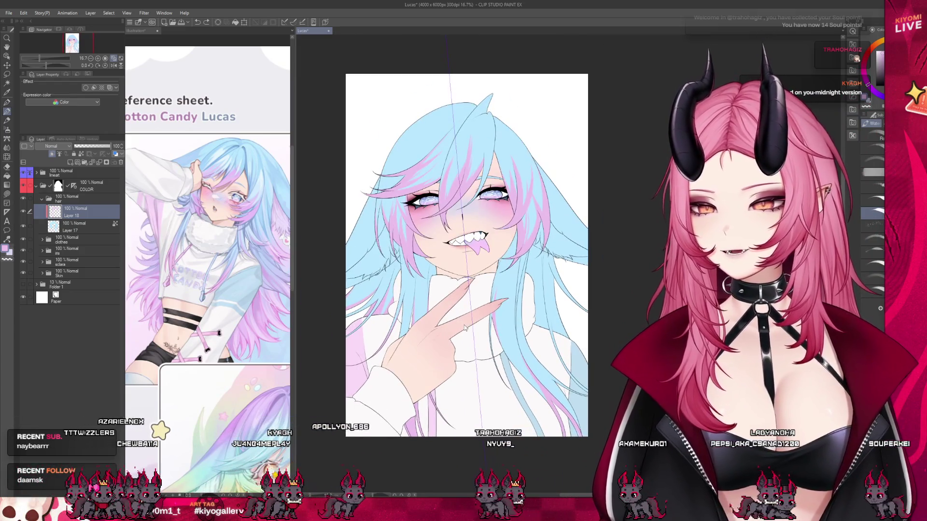
{"action": "key", "text": "ctrl+s"}
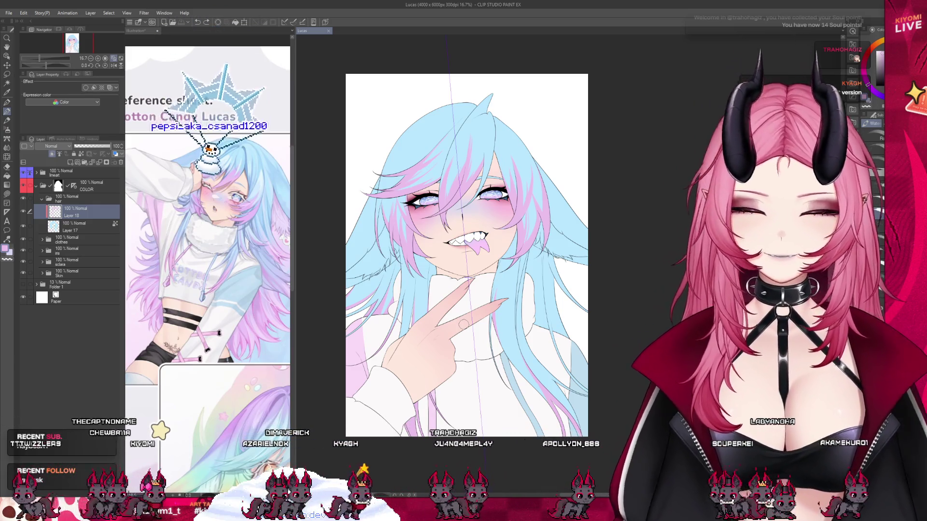
{"action": "scroll", "coordinate": [594, 343], "scroll_direction": "up", "scroll_amount": 2}
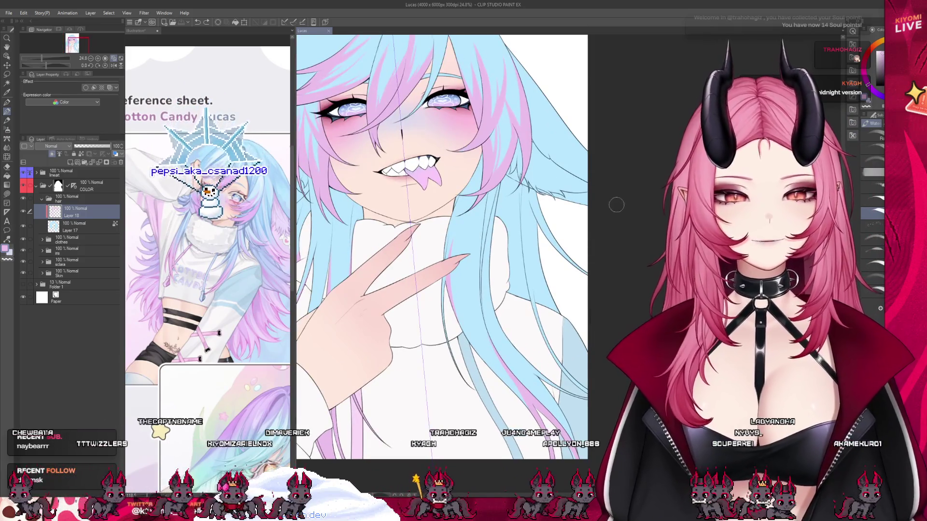
{"action": "left_click_drag", "start_coordinate": [522, 222], "coordinate": [526, 235]}
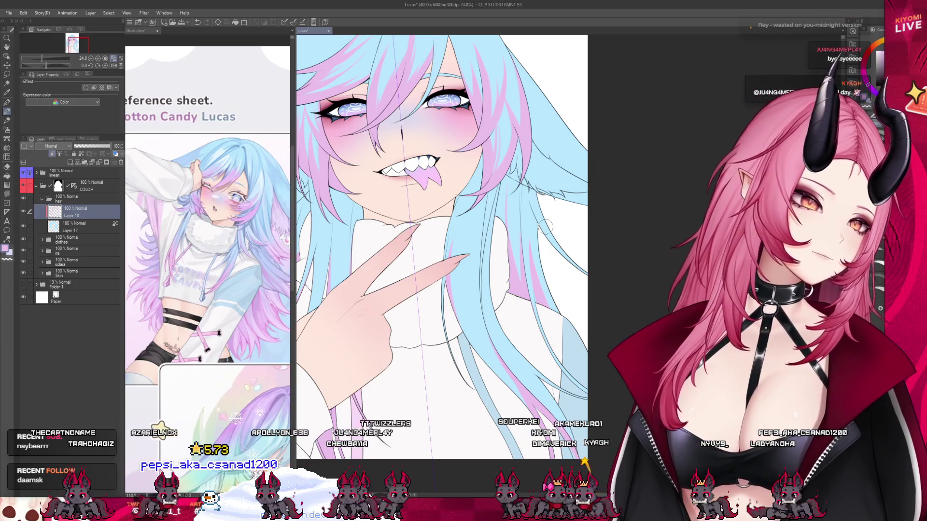
{"action": "scroll", "coordinate": [427, 213], "scroll_direction": "down", "scroll_amount": 3}
{"action": "scroll", "coordinate": [427, 213], "scroll_direction": "up", "scroll_amount": 1}
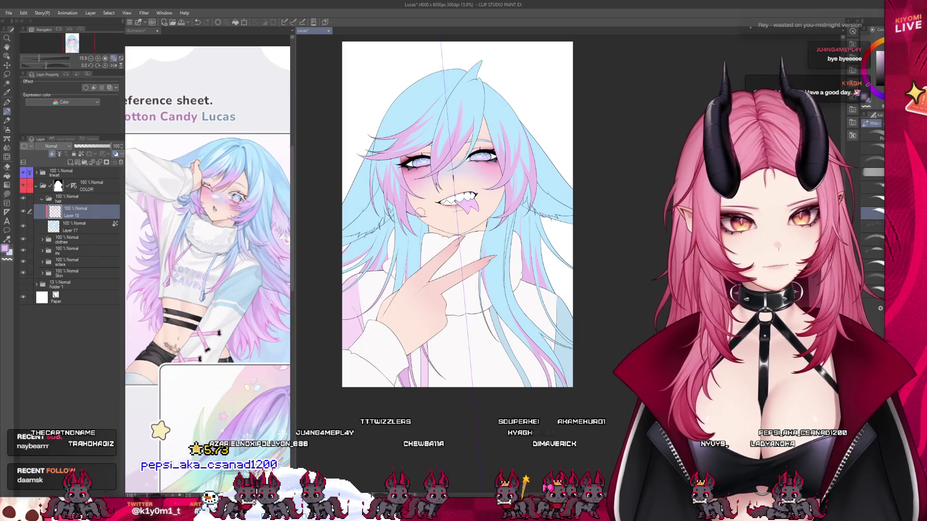
{"action": "scroll", "coordinate": [452, 169], "scroll_direction": "up", "scroll_amount": 1}
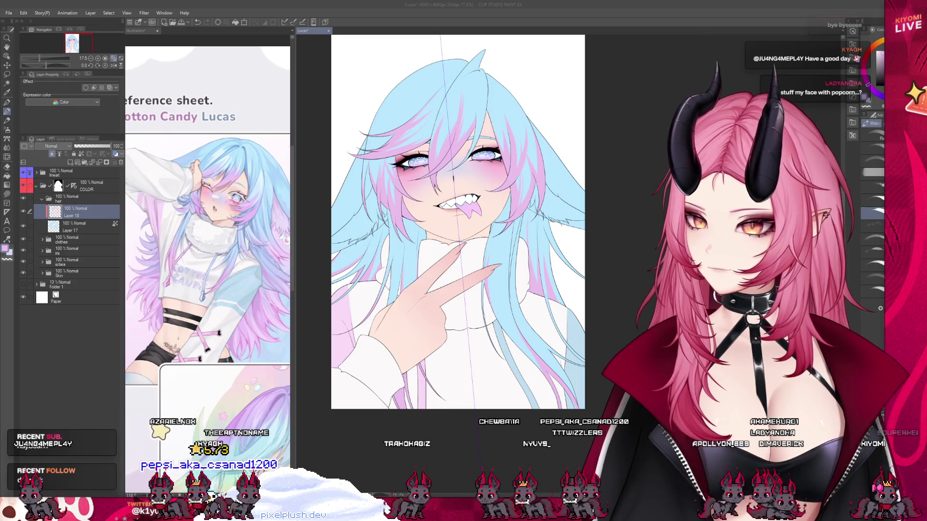
{"action": "scroll", "coordinate": [376, 175], "scroll_direction": "up", "scroll_amount": 1}
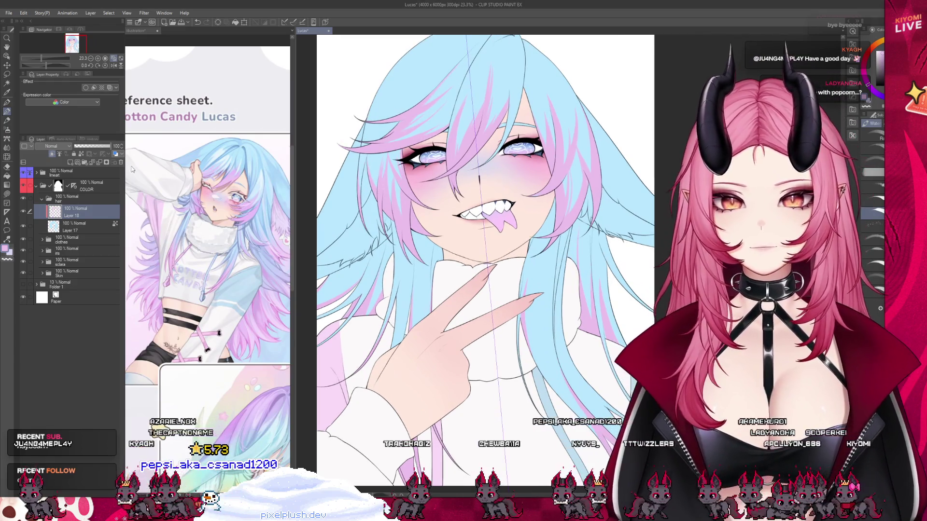
{"action": "left_click", "coordinate": [70, 163]}
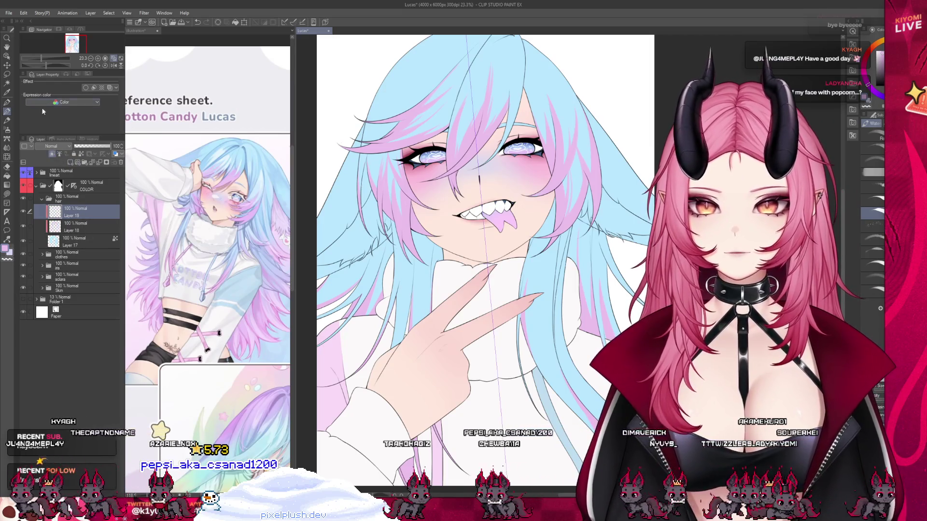
- Auto-select two neighbouring hair areas using the lineart as reference
{"action": "left_click", "coordinate": [7, 84]}
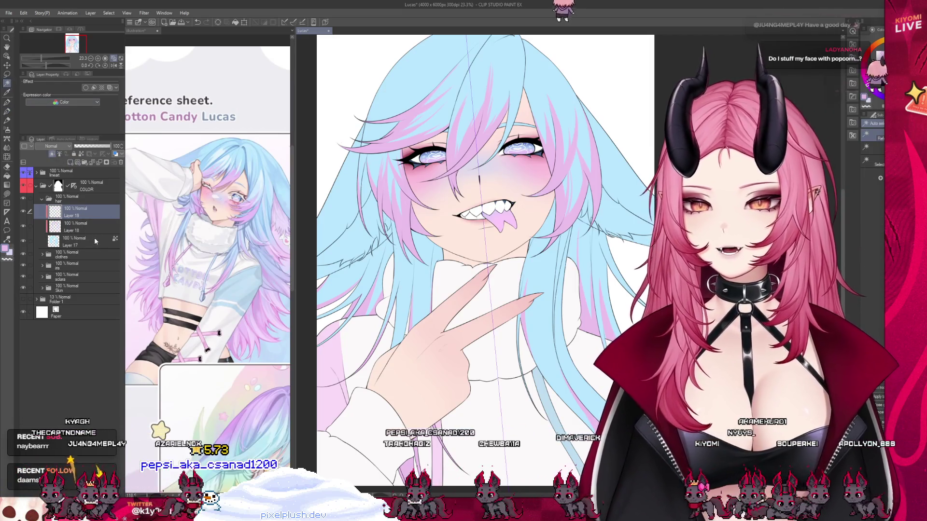
{"action": "left_click", "coordinate": [74, 171]}
{"action": "scroll", "coordinate": [405, 213], "scroll_direction": "up", "scroll_amount": 1}
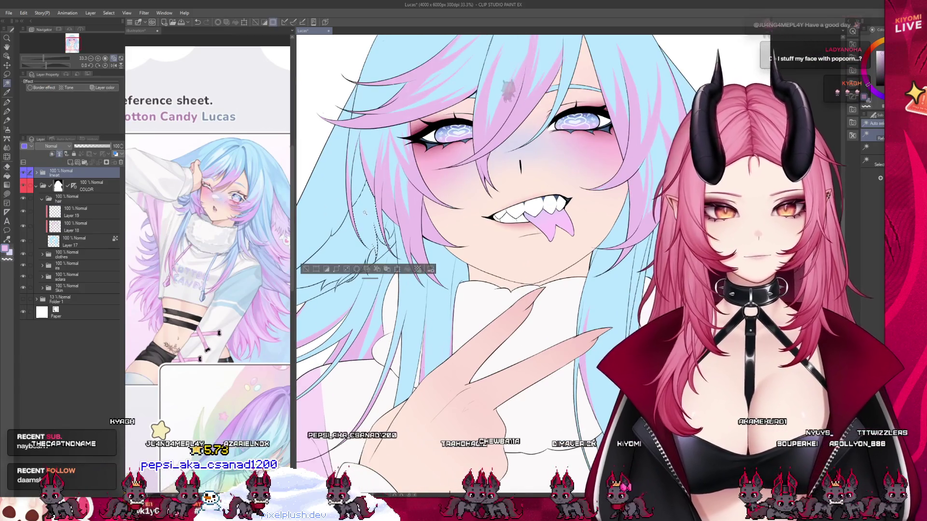
{"action": "left_click", "coordinate": [371, 227]}
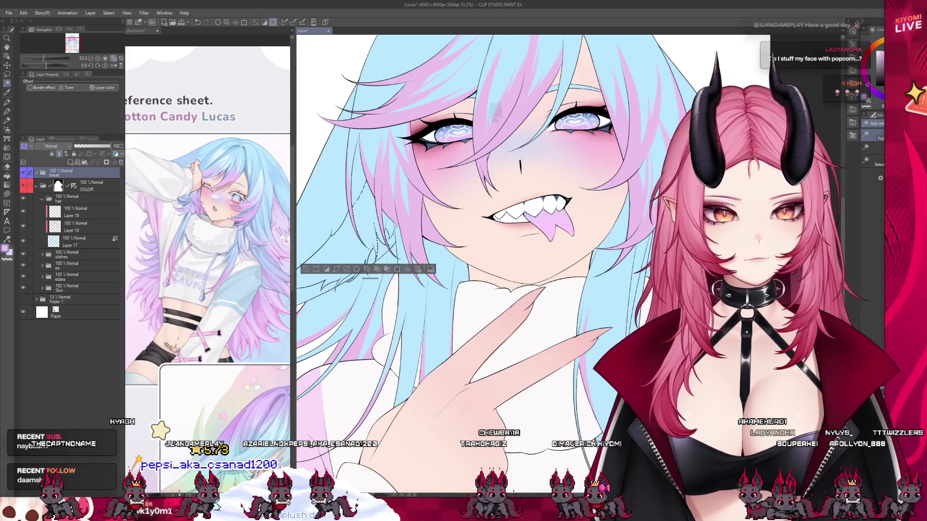
{"action": "left_click", "coordinate": [345, 255]}
{"action": "scroll", "coordinate": [345, 255], "scroll_direction": "down", "scroll_amount": 1}
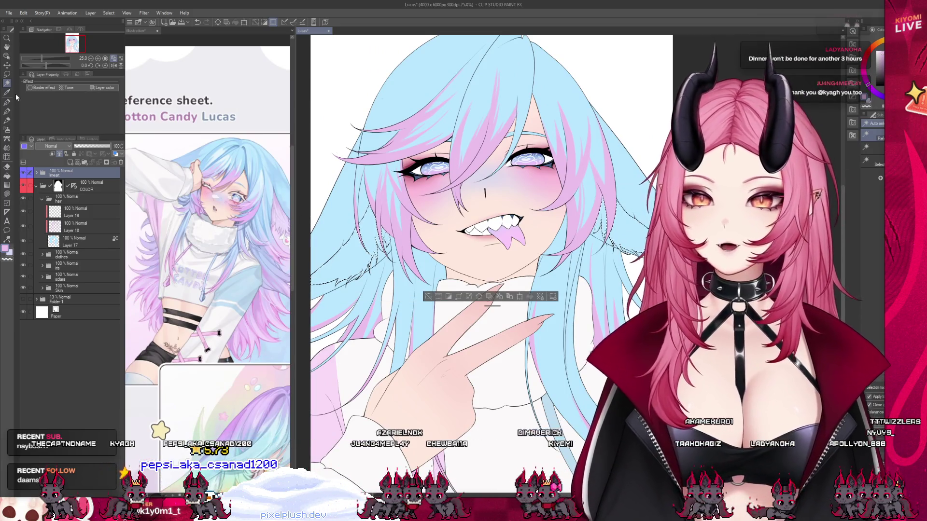
- Refine the left-side hair selection with the Lasso tool, then switch to the Illustration document
{"action": "left_click", "coordinate": [7, 74]}
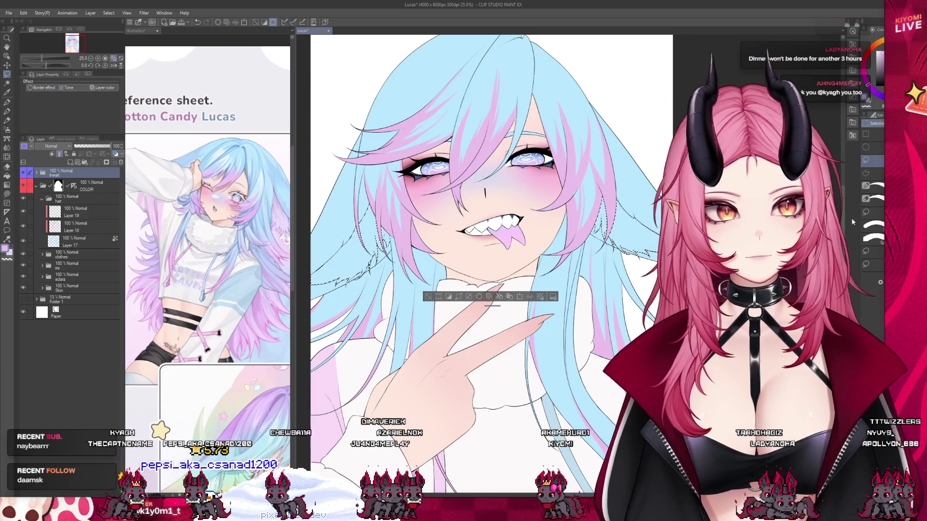
{"action": "left_click_drag", "start_coordinate": [333, 200], "coordinate": [385, 203]}
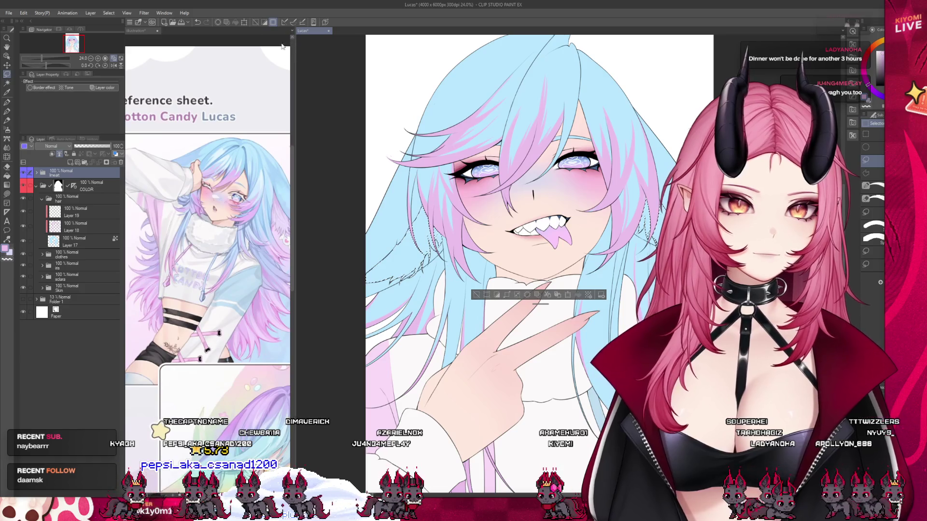
{"action": "scroll", "coordinate": [566, 251], "scroll_direction": "up", "scroll_amount": 5}
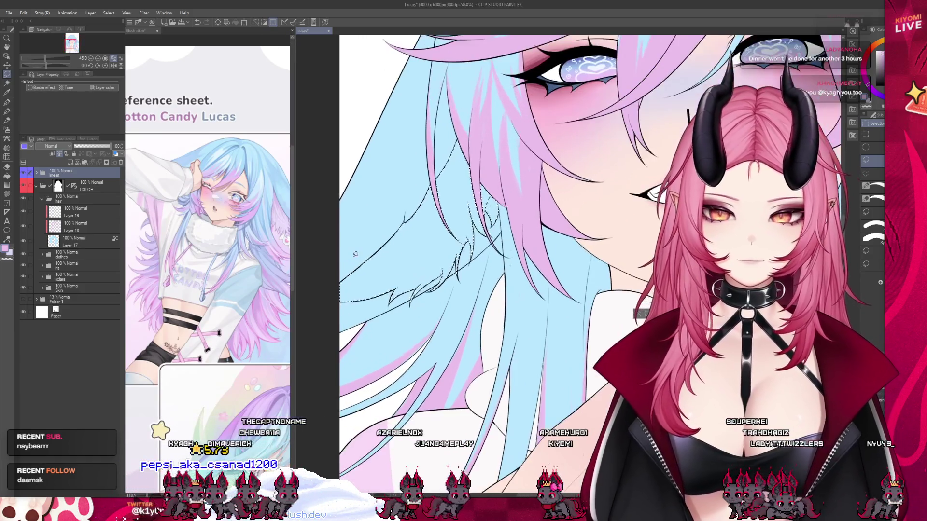
{"action": "scroll", "coordinate": [356, 253], "scroll_direction": "up", "scroll_amount": 2}
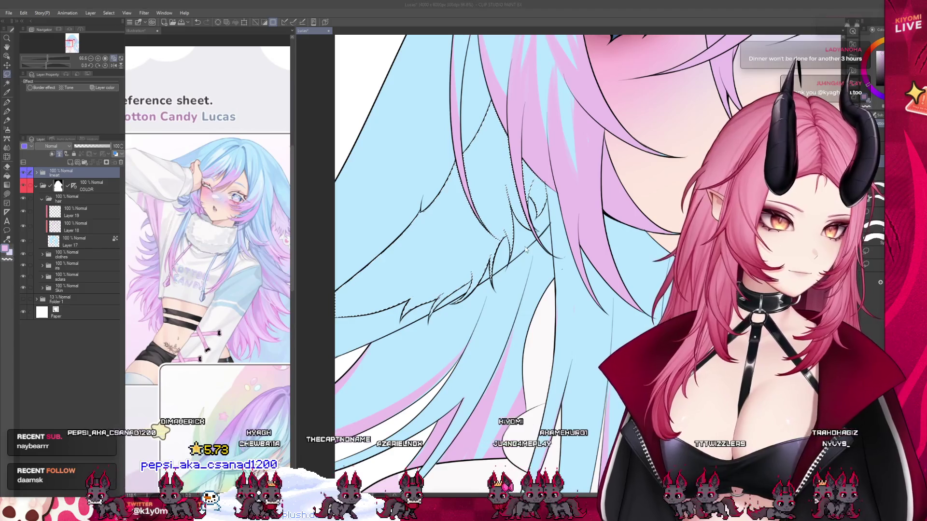
{"action": "scroll", "coordinate": [531, 247], "scroll_direction": "up", "scroll_amount": 2}
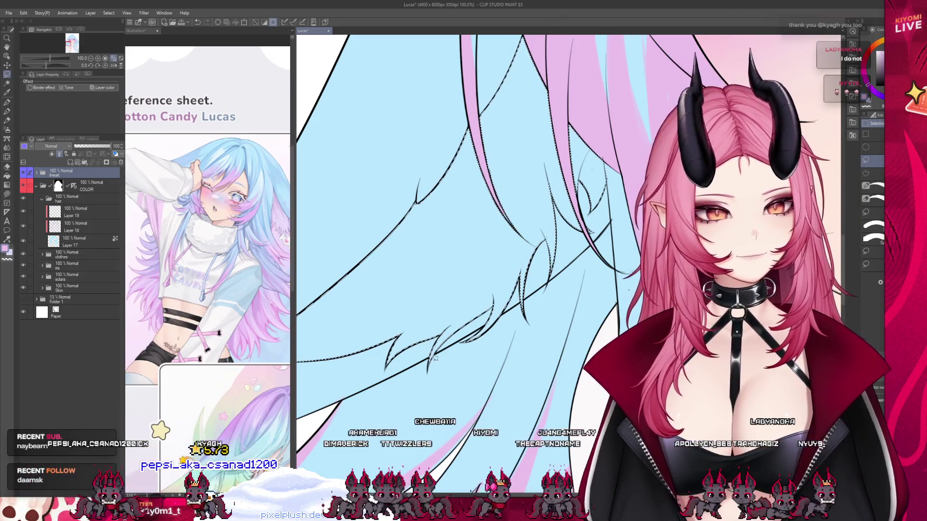
{"action": "scroll", "coordinate": [531, 317], "scroll_direction": "down", "scroll_amount": 5}
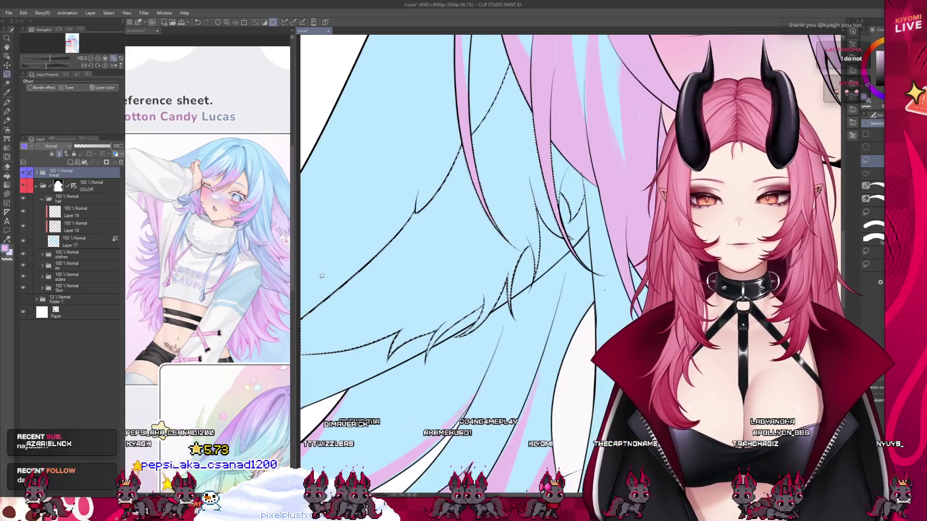
{"action": "scroll", "coordinate": [379, 280], "scroll_direction": "up", "scroll_amount": 3}
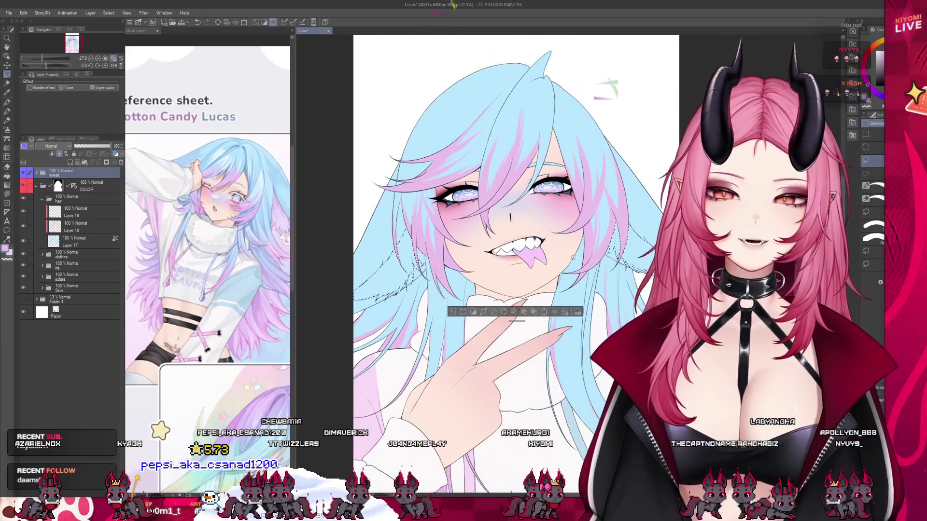
{"action": "scroll", "coordinate": [579, 265], "scroll_direction": "up", "scroll_amount": 5}
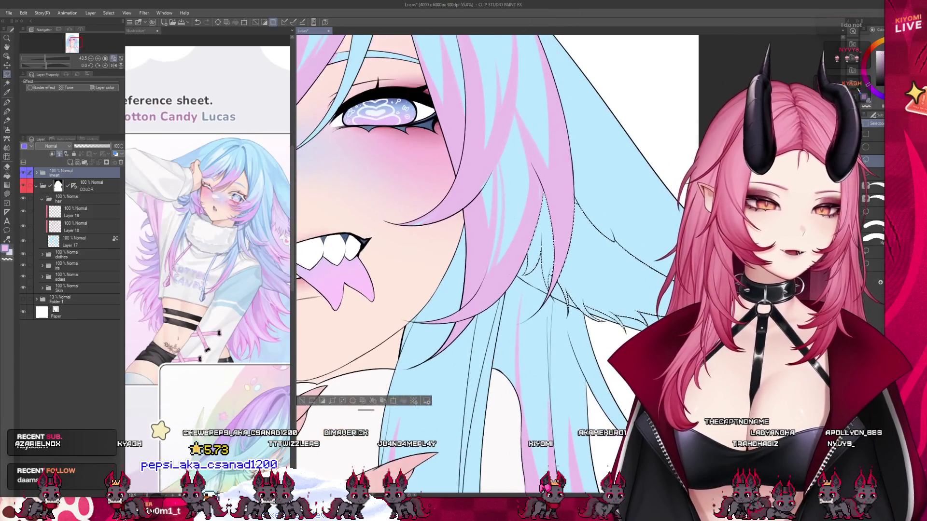
{"action": "scroll", "coordinate": [533, 364], "scroll_direction": "up", "scroll_amount": 1}
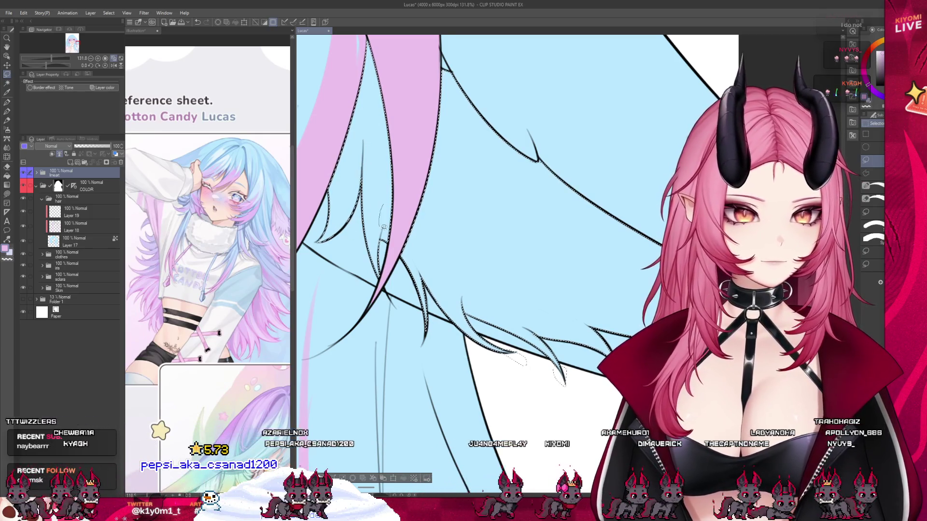
{"action": "scroll", "coordinate": [475, 283], "scroll_direction": "down", "scroll_amount": 10}
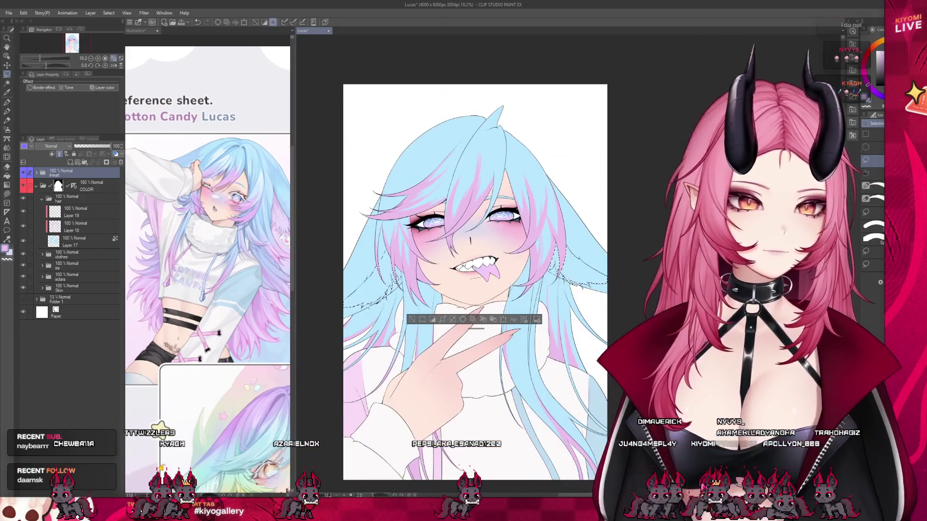
{"action": "scroll", "coordinate": [400, 247], "scroll_direction": "up", "scroll_amount": 2}
{"action": "left_click", "coordinate": [282, 211]}
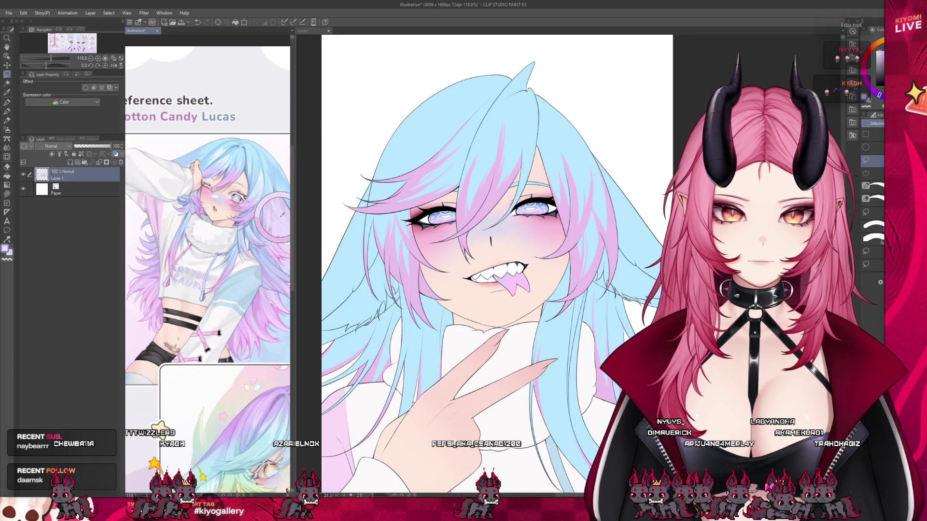
- Back on the Lucas canvas, select Layer 19, deselect the hair, and move down to Layer 17
{"action": "left_click", "coordinate": [399, 202]}
{"action": "left_click", "coordinate": [73, 211]}
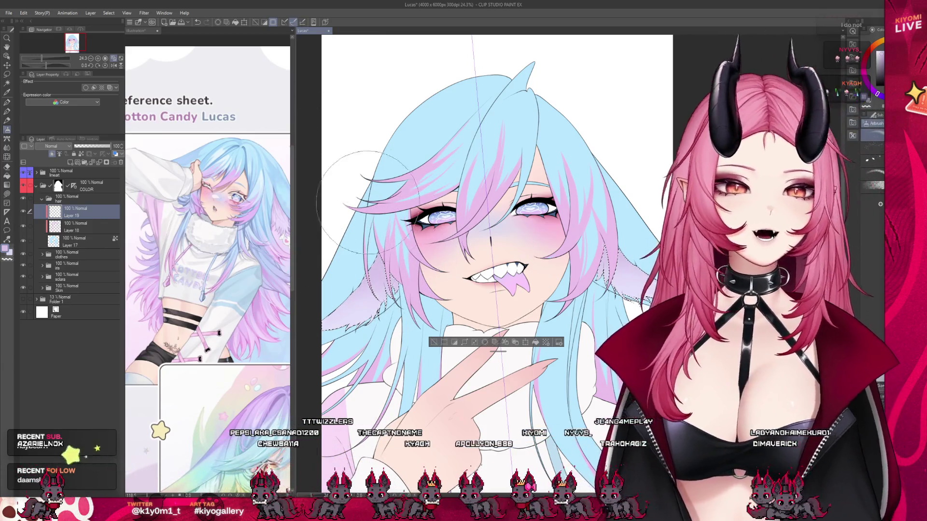
{"action": "scroll", "coordinate": [379, 241], "scroll_direction": "down", "scroll_amount": 3}
{"action": "key", "text": "ctrl+d"}
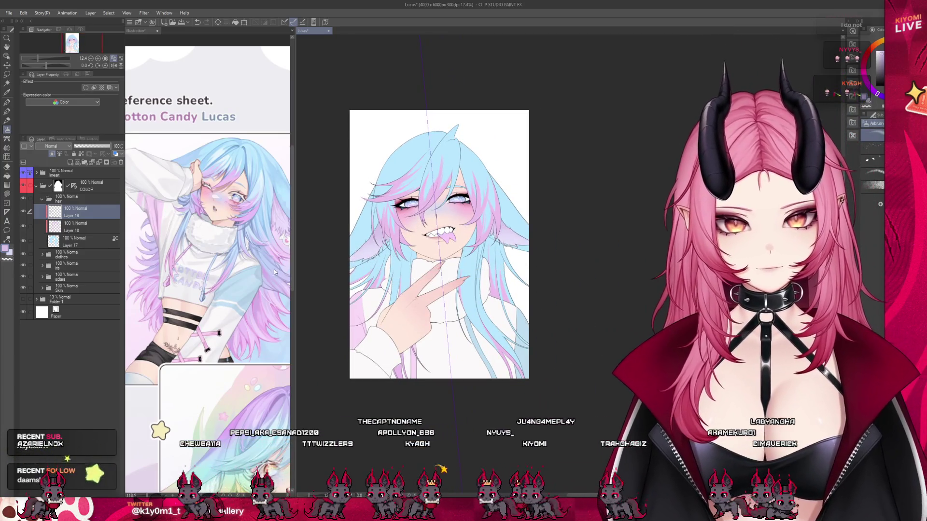
{"action": "key", "text": "alt+bracketleft"}
{"action": "key", "text": "alt+bracketleft"}
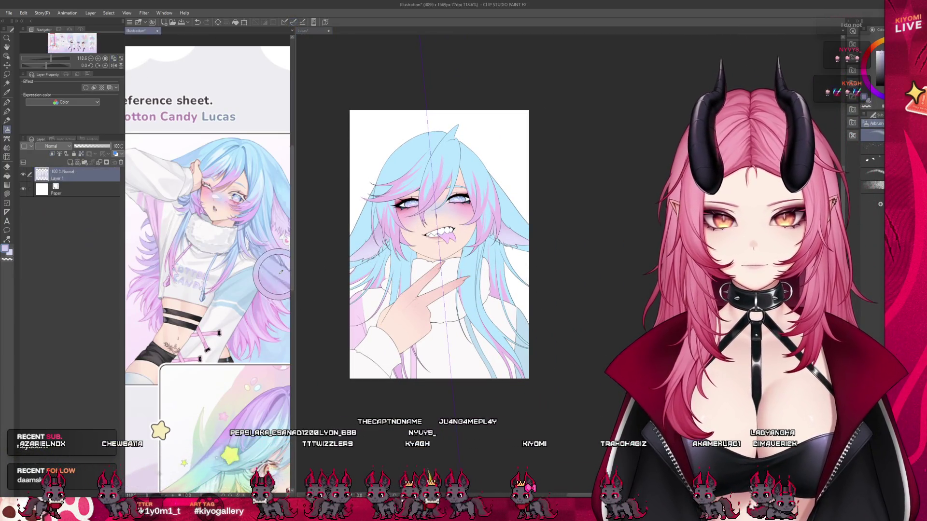
{"action": "scroll", "coordinate": [440, 303], "scroll_direction": "up", "scroll_amount": 1}
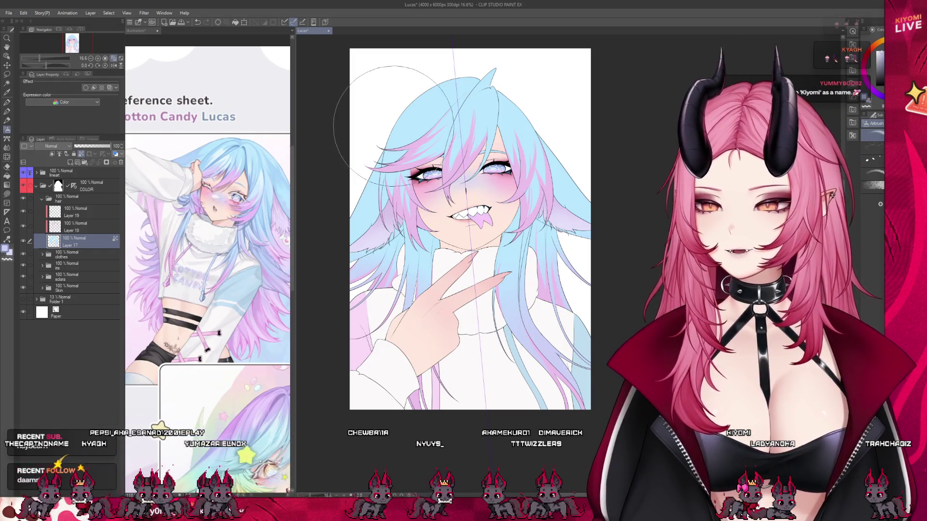
- Touch up the hair colouring on Layer 17, then undo the last stroke
{"action": "scroll", "coordinate": [418, 130], "scroll_direction": "up", "scroll_amount": 3}
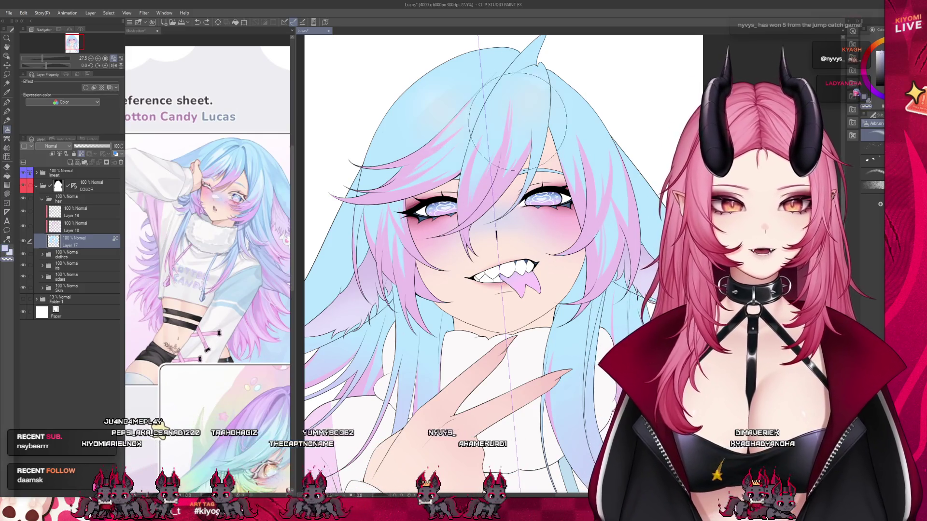
{"action": "key", "text": "ctrl+z"}
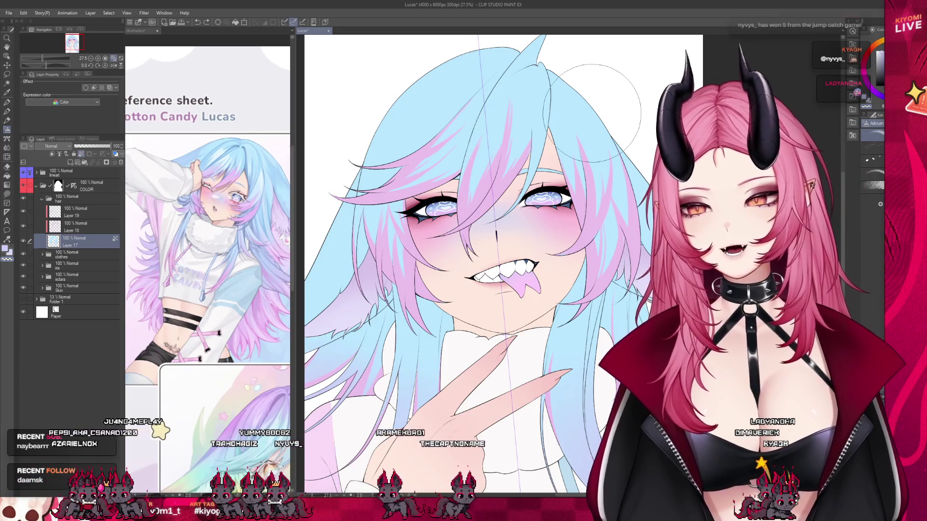
{"action": "scroll", "coordinate": [497, 174], "scroll_direction": "down", "scroll_amount": 1}
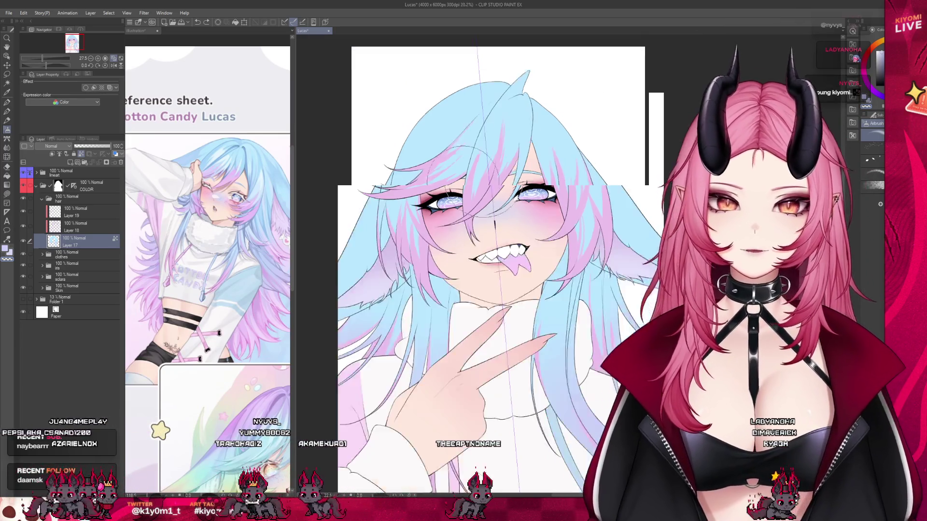
{"action": "scroll", "coordinate": [411, 220], "scroll_direction": "up", "scroll_amount": 2}
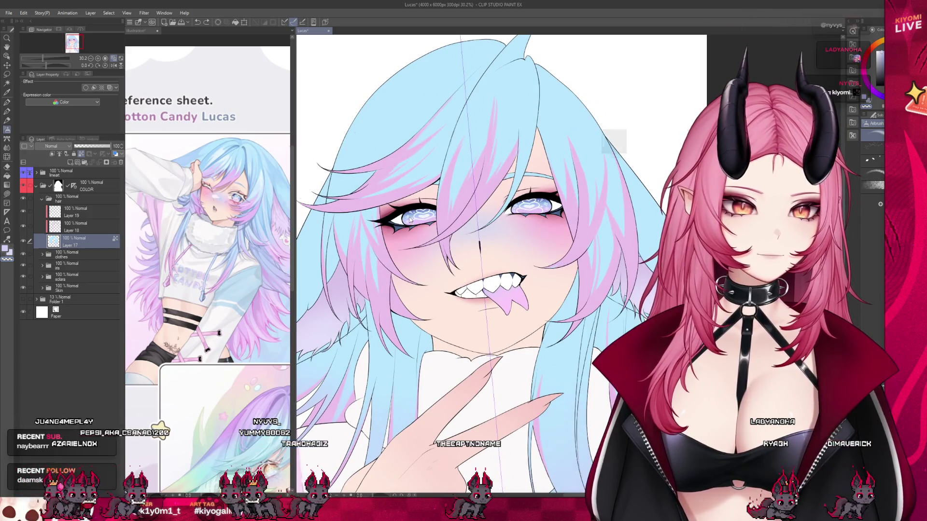
{"action": "scroll", "coordinate": [410, 219], "scroll_direction": "down", "scroll_amount": 1}
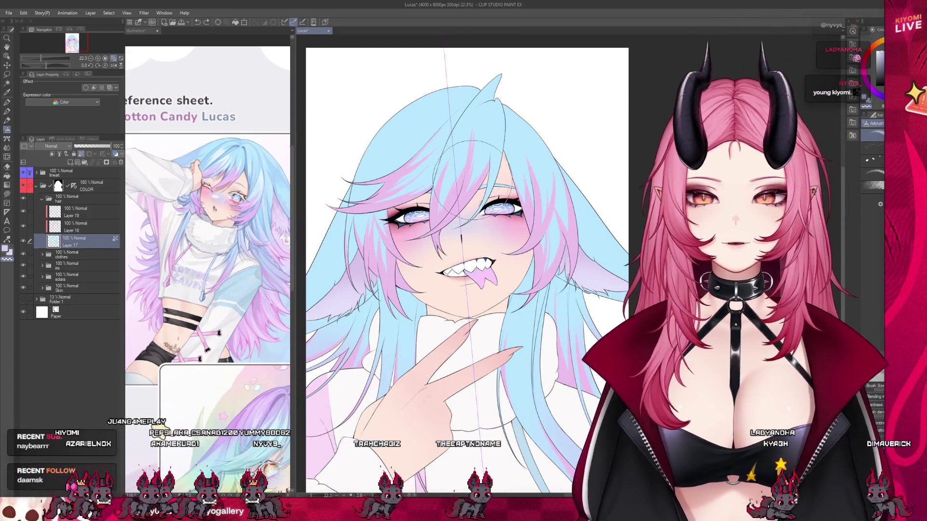
{"action": "scroll", "coordinate": [476, 212], "scroll_direction": "down", "scroll_amount": 2}
{"action": "scroll", "coordinate": [476, 218], "scroll_direction": "up", "scroll_amount": 1}
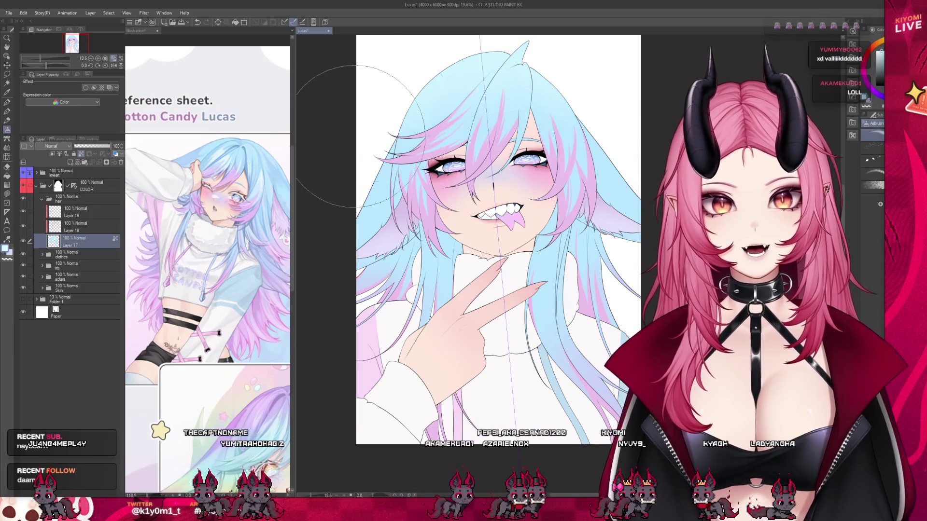
{"action": "scroll", "coordinate": [382, 126], "scroll_direction": "down", "scroll_amount": 3}
{"action": "scroll", "coordinate": [415, 169], "scroll_direction": "up", "scroll_amount": 2}
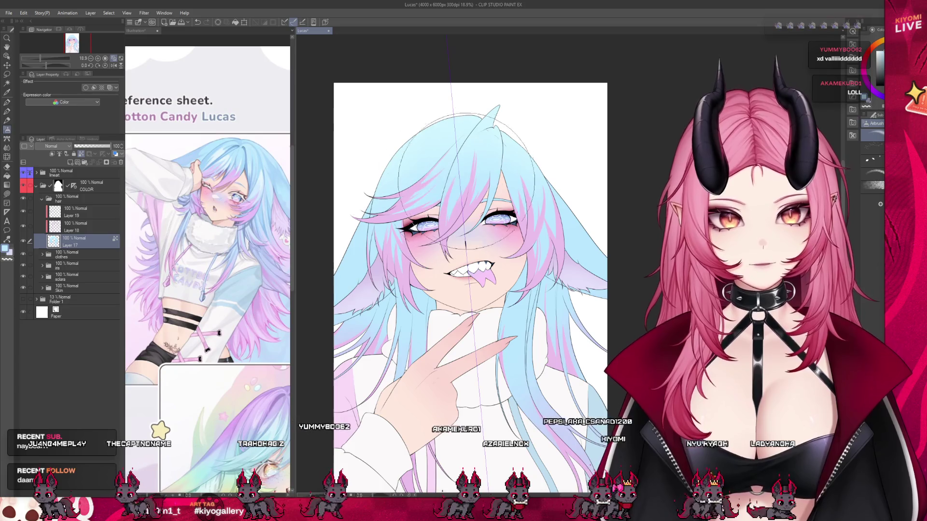
{"action": "scroll", "coordinate": [435, 190], "scroll_direction": "up", "scroll_amount": 1}
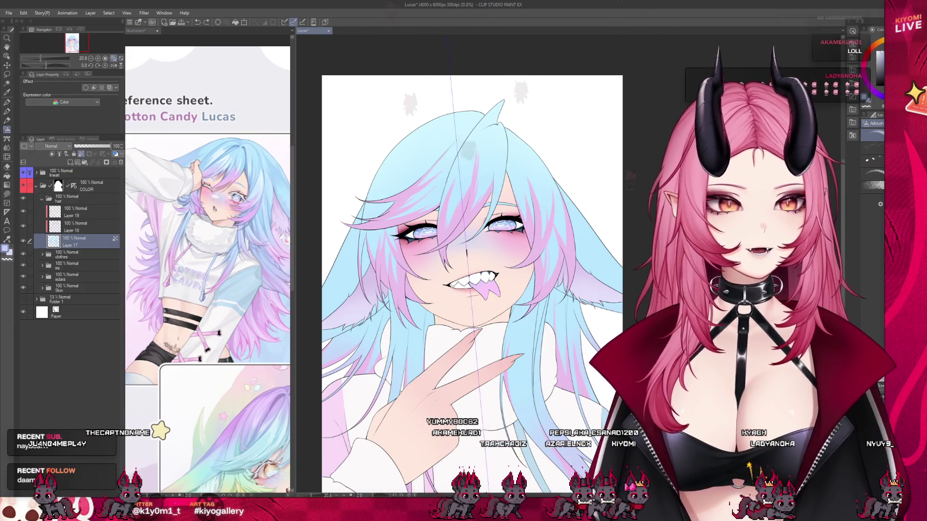
{"action": "scroll", "coordinate": [575, 280], "scroll_direction": "down", "scroll_amount": 3}
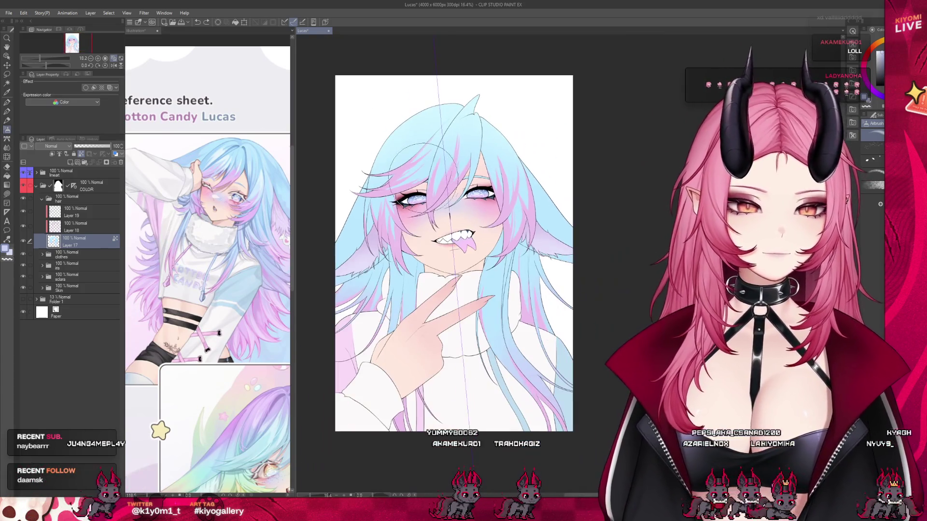
{"action": "key", "text": "ctrl+a"}
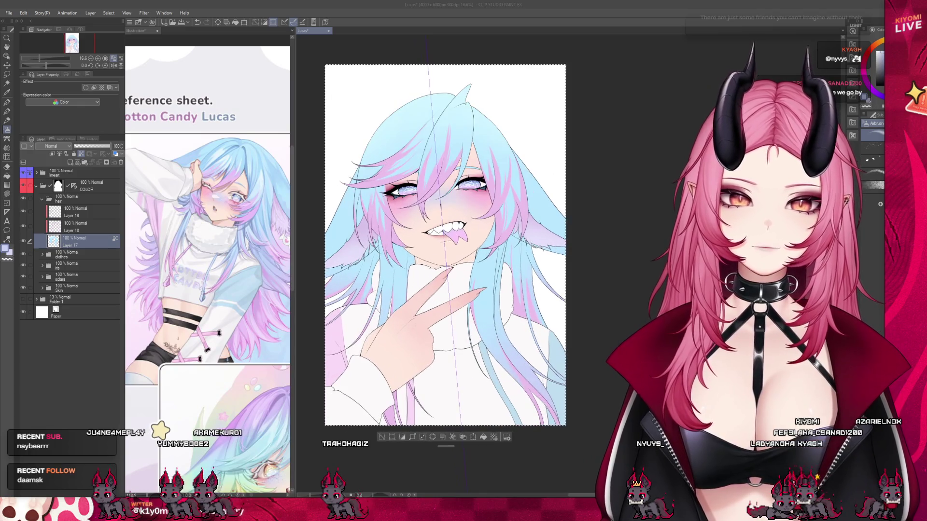
{"action": "key", "text": "ctrl+d"}
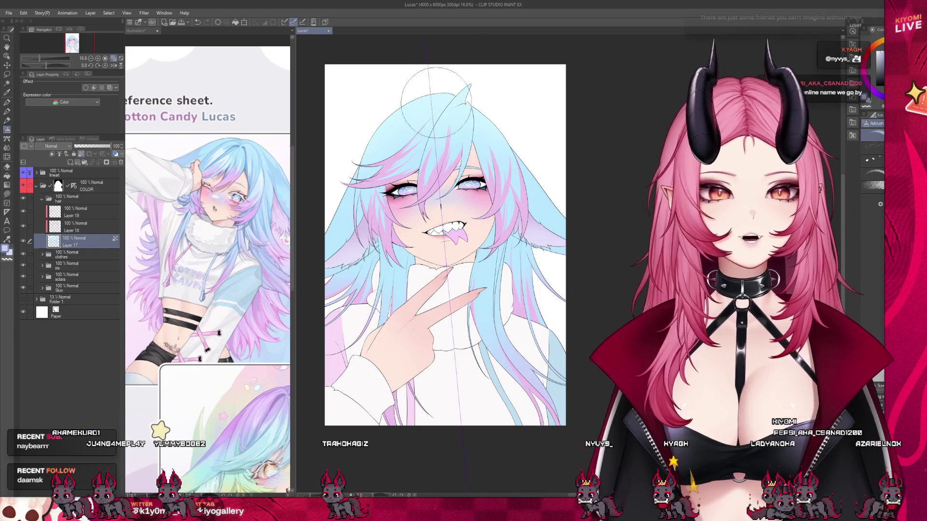
{"action": "key", "text": "x"}
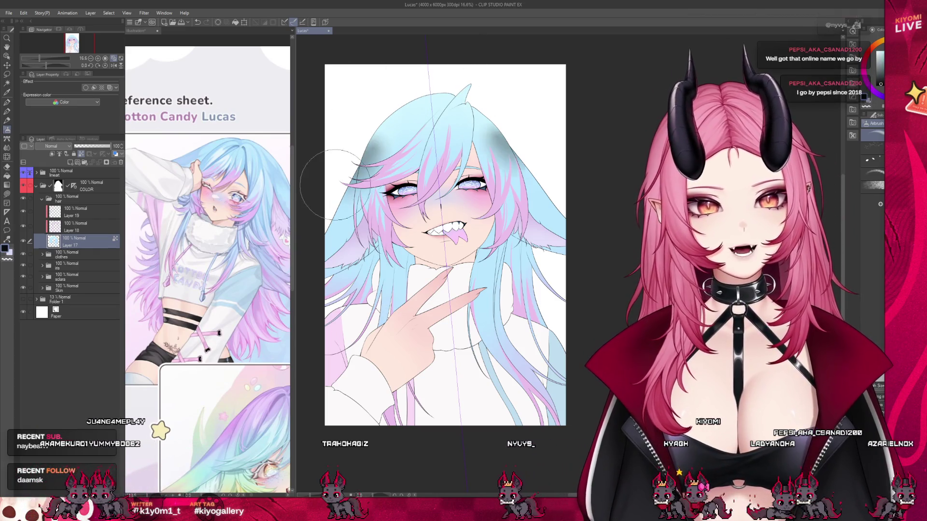
{"action": "key", "text": "x"}
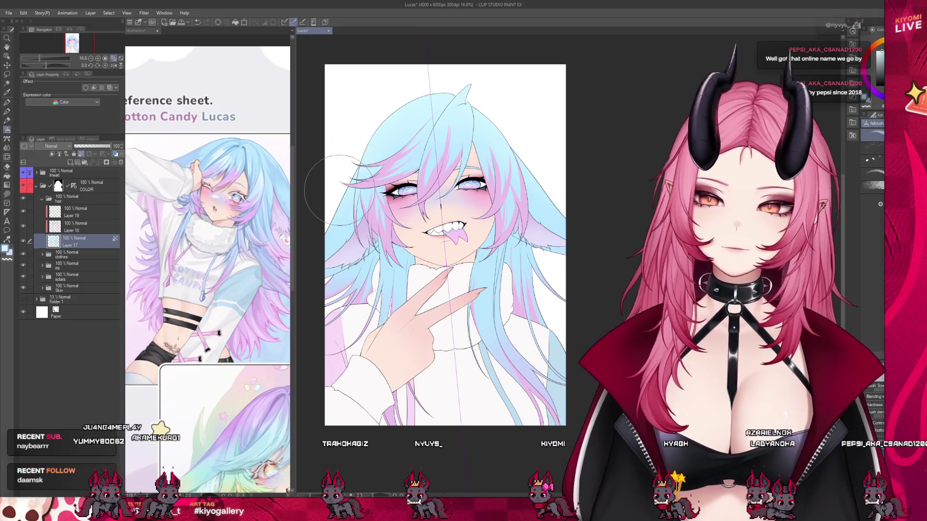
{"action": "left_click", "coordinate": [87, 226]}
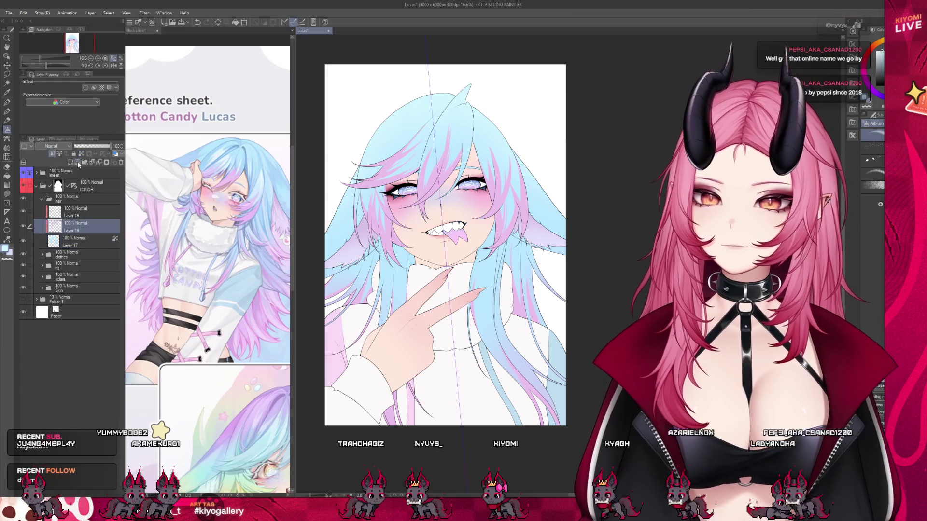
- Eyedrop the pink hair colour from the reference window, then reselect Layer 17
{"action": "left_click", "coordinate": [256, 314]}
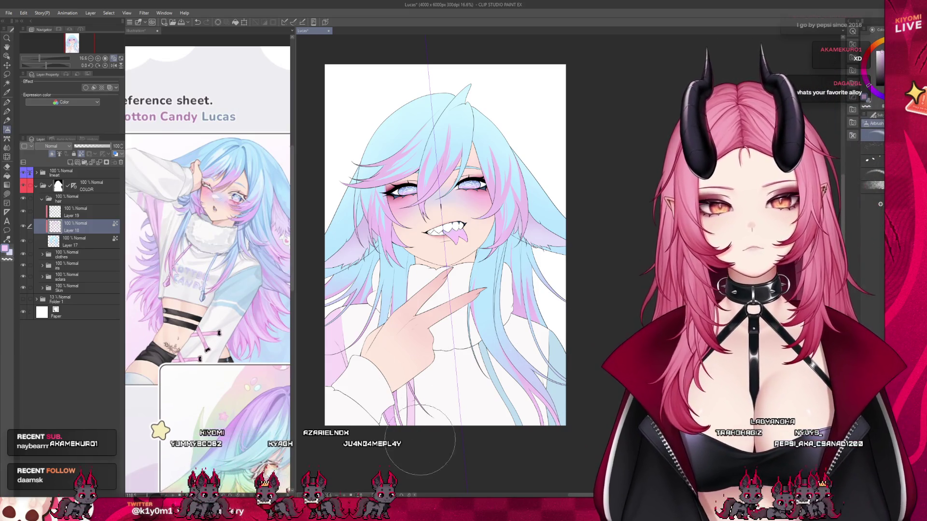
{"action": "scroll", "coordinate": [480, 267], "scroll_direction": "up", "scroll_amount": 2}
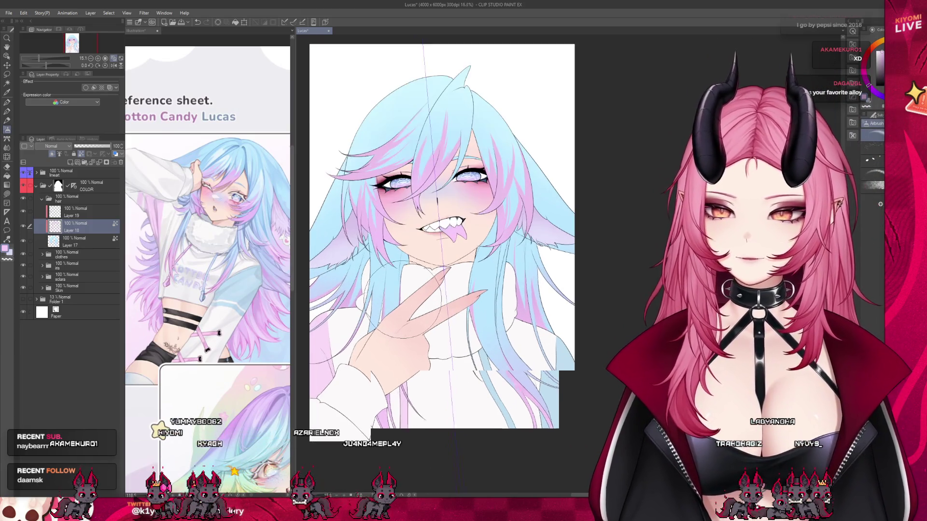
{"action": "scroll", "coordinate": [442, 241], "scroll_direction": "down", "scroll_amount": 1}
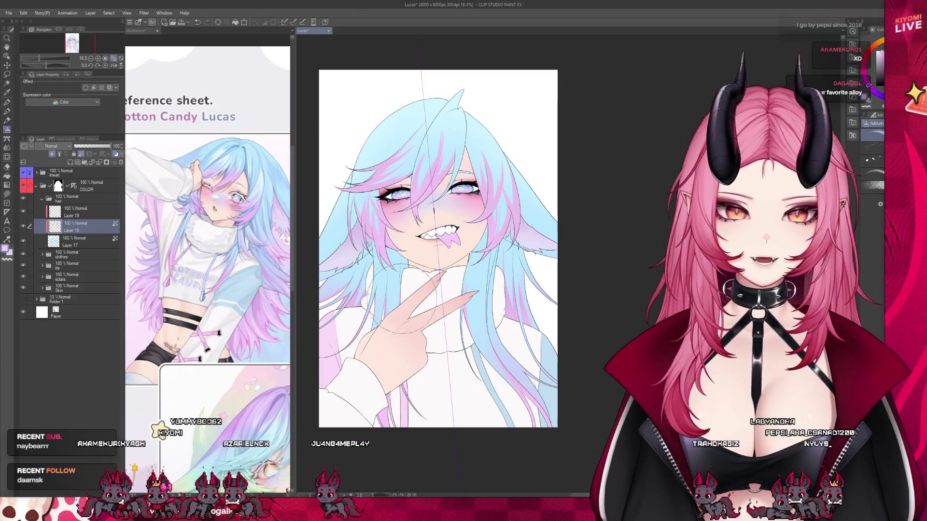
{"action": "scroll", "coordinate": [441, 242], "scroll_direction": "up", "scroll_amount": 2}
{"action": "scroll", "coordinate": [442, 241], "scroll_direction": "down", "scroll_amount": 3}
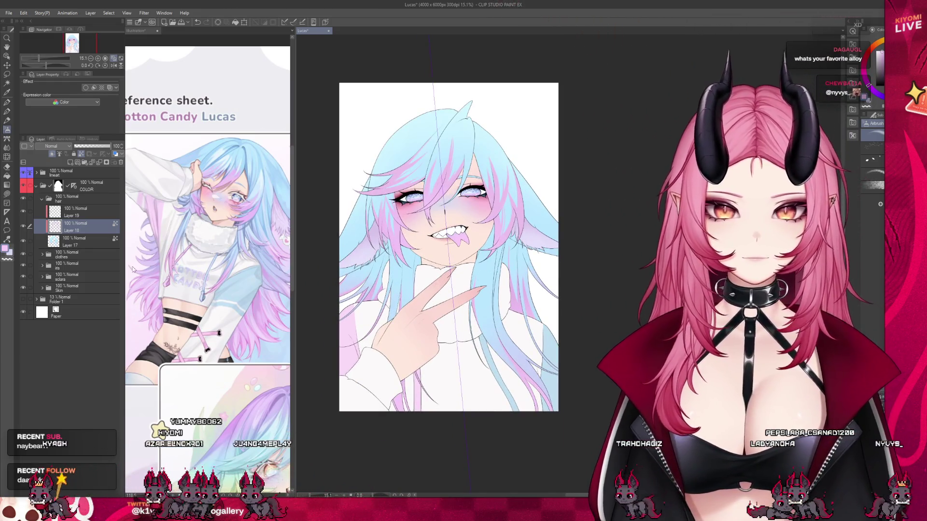
{"action": "left_click", "coordinate": [94, 242]}
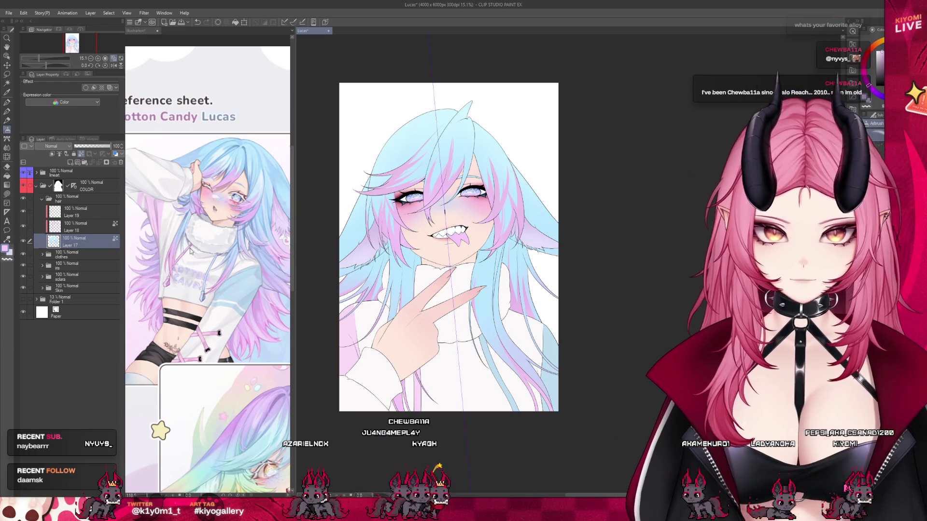
{"action": "scroll", "coordinate": [434, 107], "scroll_direction": "up", "scroll_amount": 3}
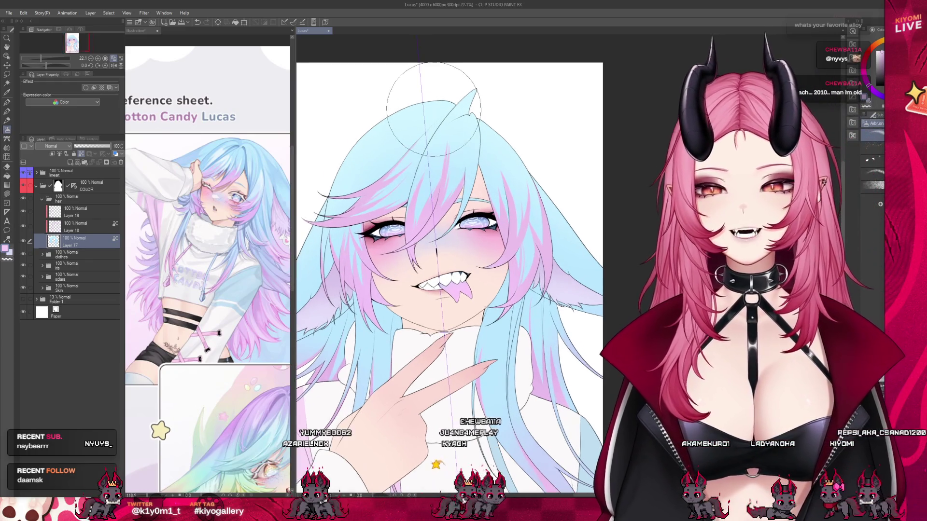
{"action": "scroll", "coordinate": [435, 107], "scroll_direction": "up", "scroll_amount": 1}
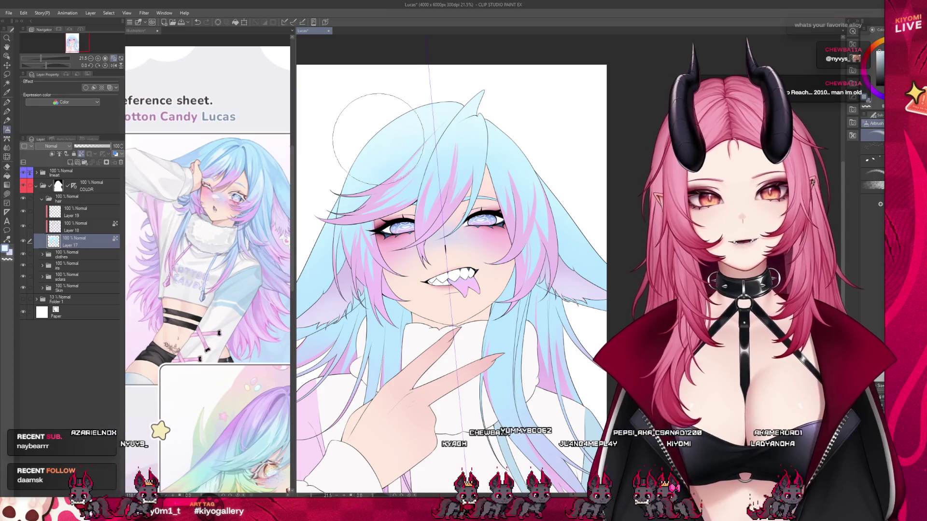
{"action": "scroll", "coordinate": [472, 133], "scroll_direction": "down", "scroll_amount": 2}
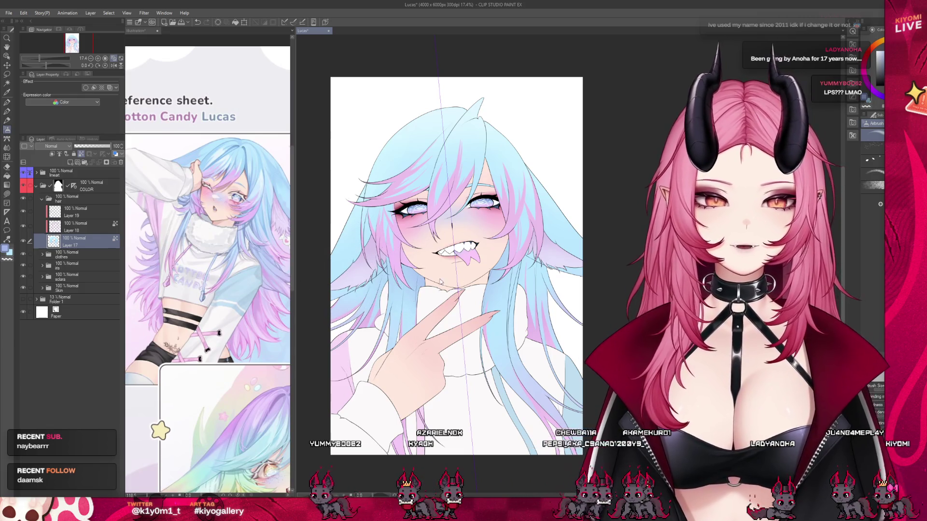
{"action": "scroll", "coordinate": [507, 237], "scroll_direction": "up", "scroll_amount": 1}
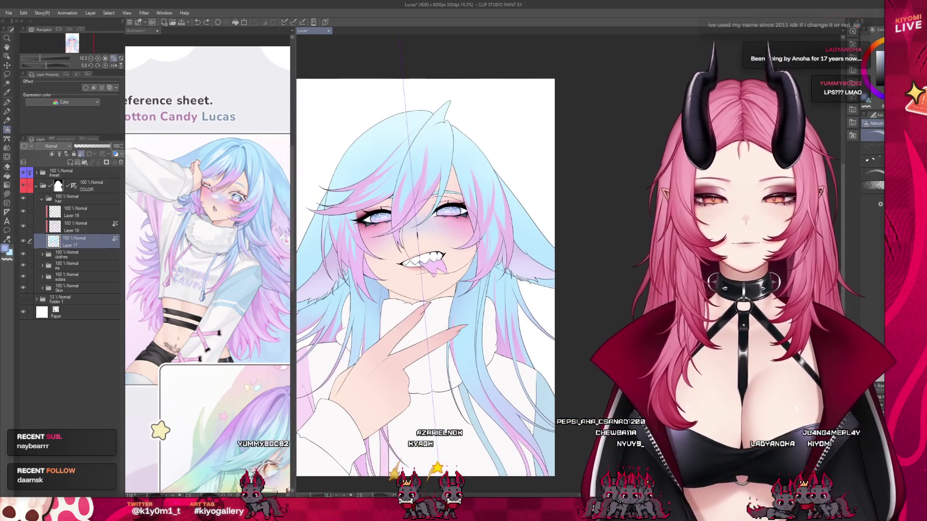
- Auto-select the left and right hair areas, using the lineart folder as reference
{"action": "key", "text": "w"}
{"action": "left_click", "coordinate": [71, 174]}
{"action": "left_click", "coordinate": [333, 309]}
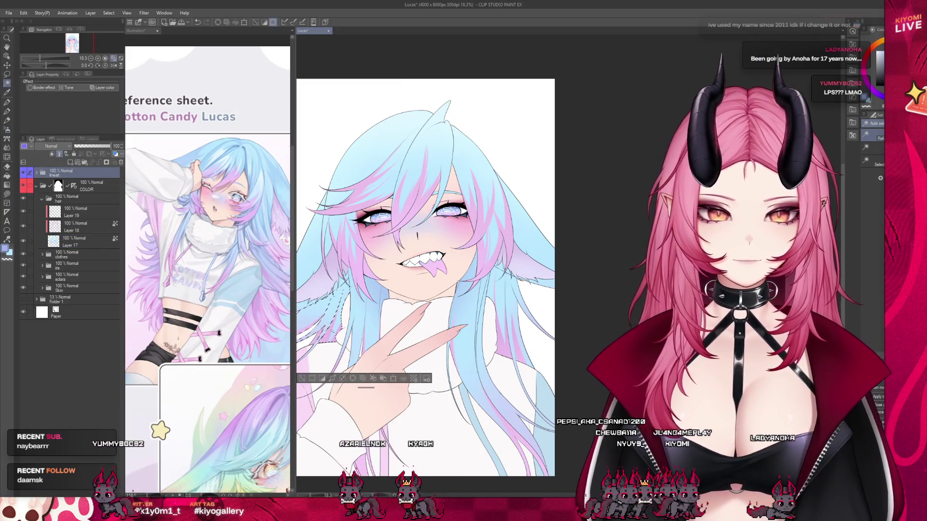
{"action": "left_click", "coordinate": [502, 304], "text": "shift"}
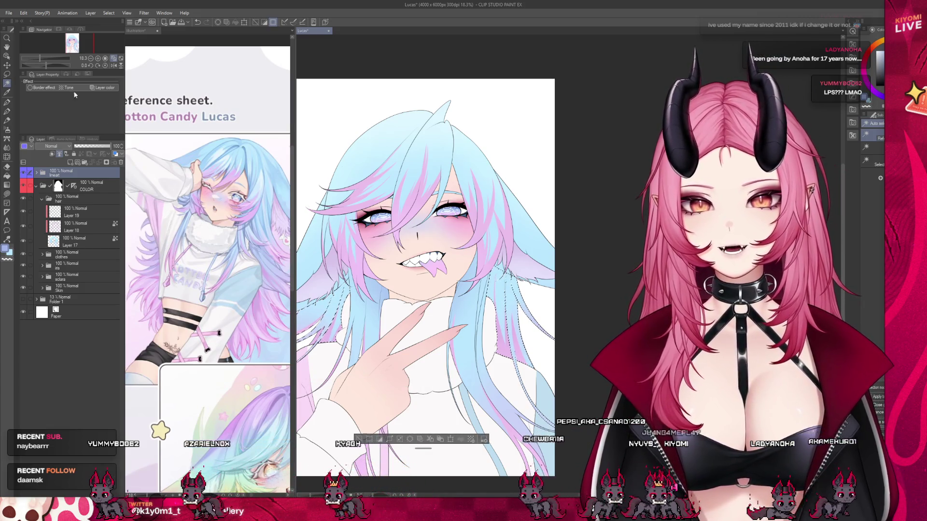
{"action": "key", "text": "m"}
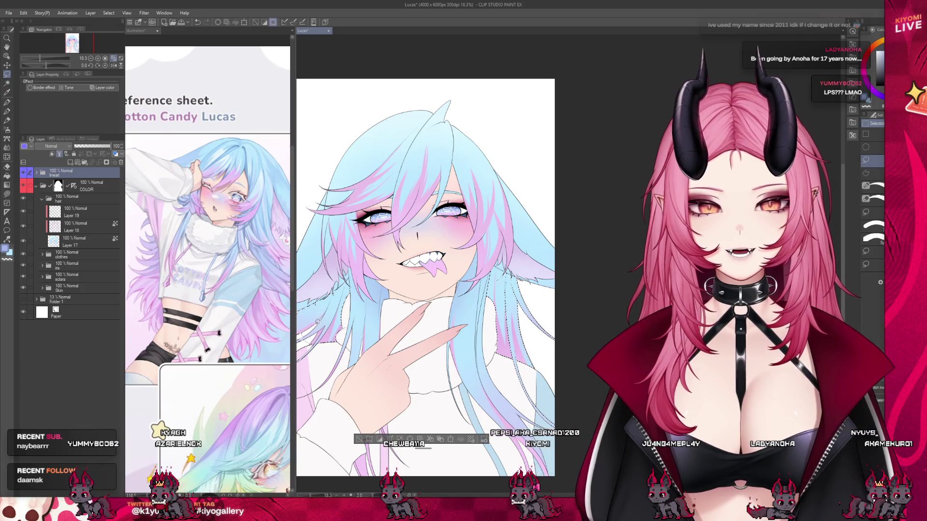
- Clear the selection and cycle through the open illustrations back to Lucas
{"action": "key", "text": "ctrl+d"}
{"action": "key", "text": "ctrl+Tab"}
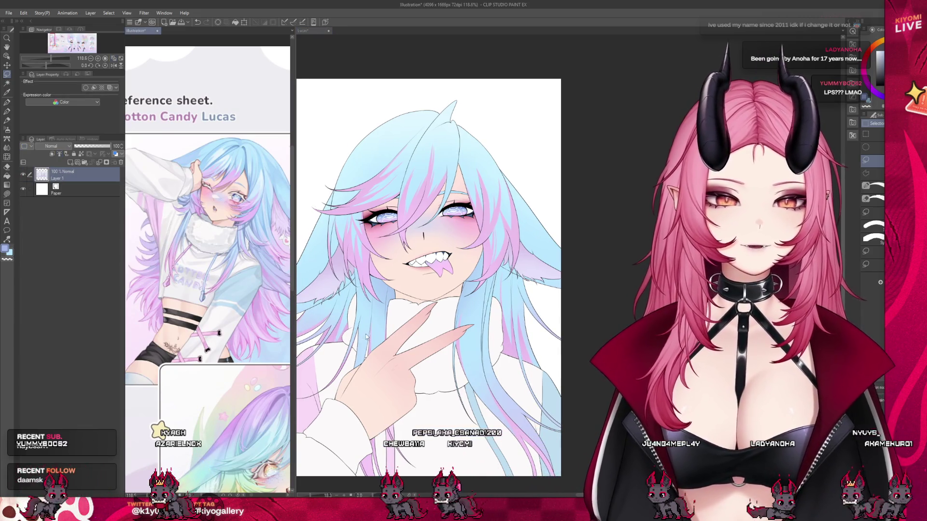
{"action": "key", "text": "ctrl+Tab"}
{"action": "scroll", "coordinate": [410, 294], "scroll_direction": "down", "scroll_amount": 3}
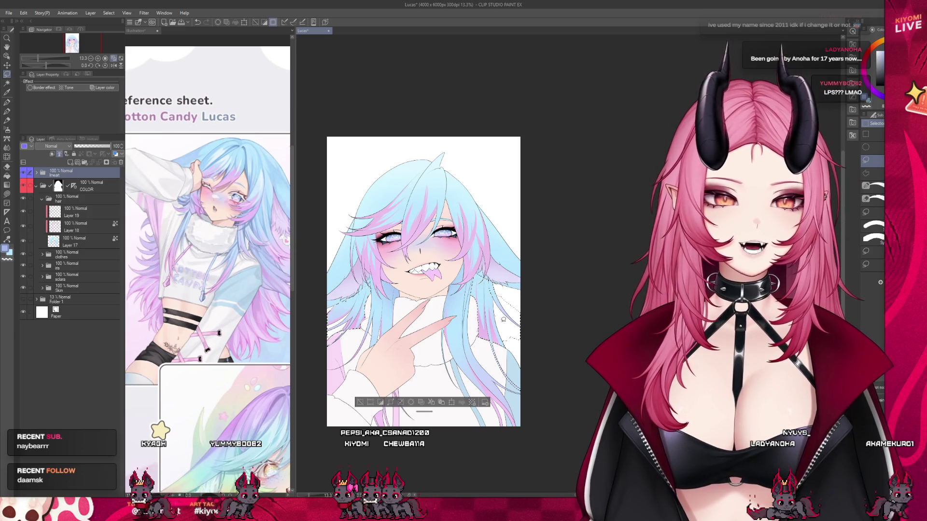
- Set Layer 17 as the working layer with the soft airbrush ready
{"action": "left_click", "coordinate": [88, 212]}
{"action": "left_click", "coordinate": [6, 129]}
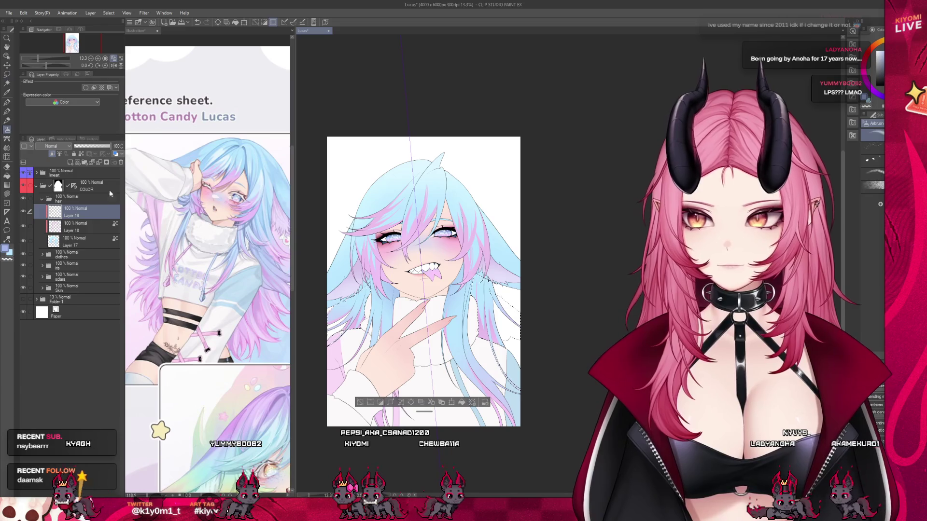
{"action": "left_click", "coordinate": [82, 242]}
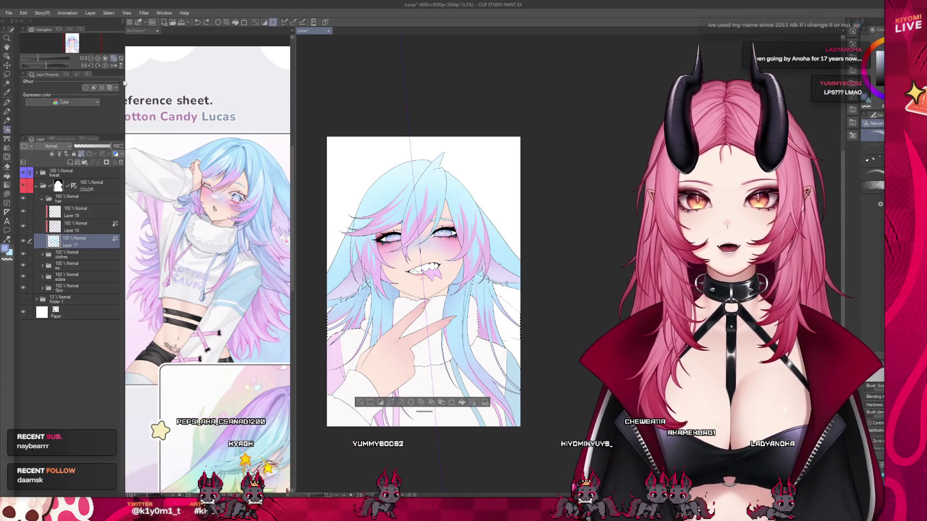
{"action": "key", "text": "w"}
{"action": "scroll", "coordinate": [477, 255], "scroll_direction": "up", "scroll_amount": 3}
{"action": "scroll", "coordinate": [398, 332], "scroll_direction": "up", "scroll_amount": 2}
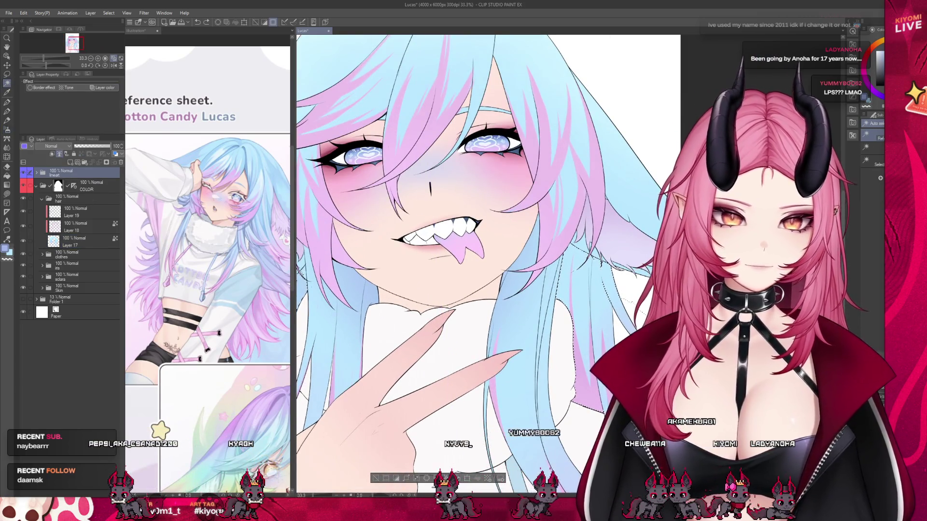
{"action": "scroll", "coordinate": [425, 271], "scroll_direction": "down", "scroll_amount": 4}
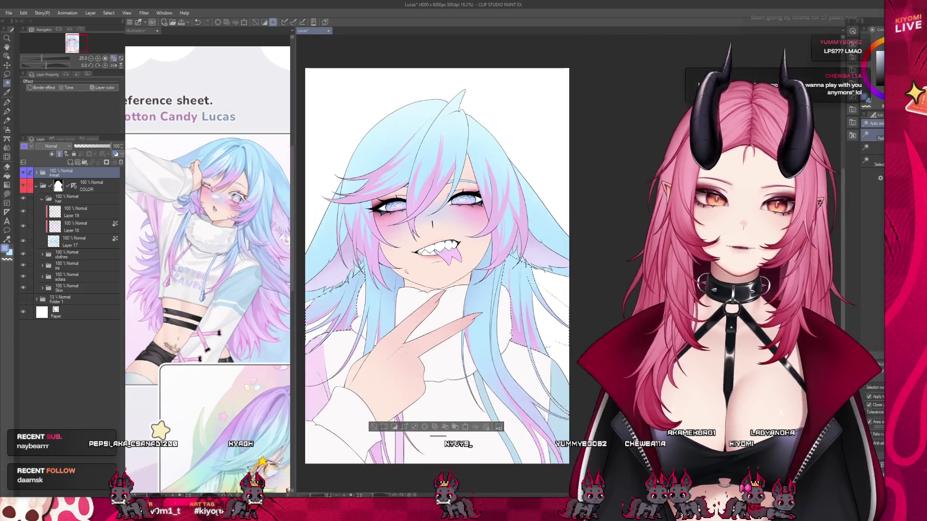
{"action": "left_click", "coordinate": [75, 236]}
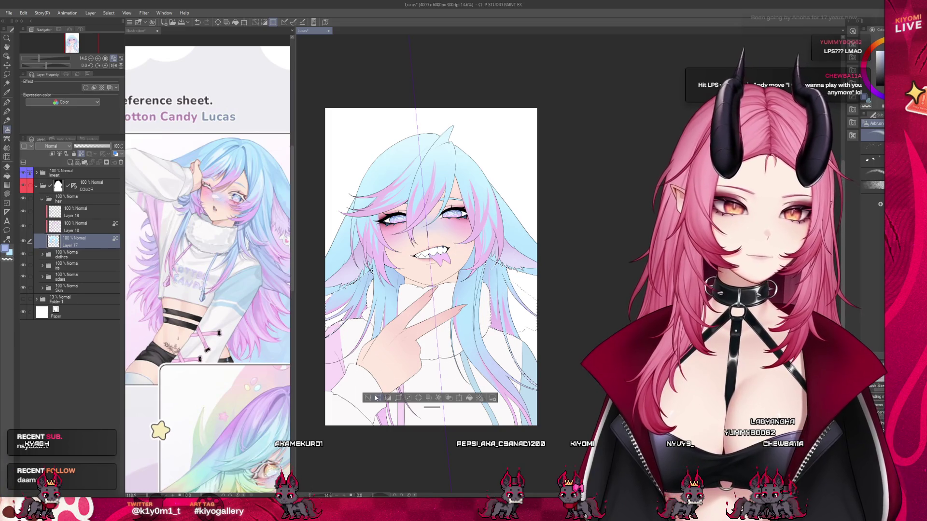
- Clear the selection around the shirt and save the Lucas illustration
{"action": "key", "text": "ctrl+d"}
{"action": "scroll", "coordinate": [389, 381], "scroll_direction": "down", "scroll_amount": 2}
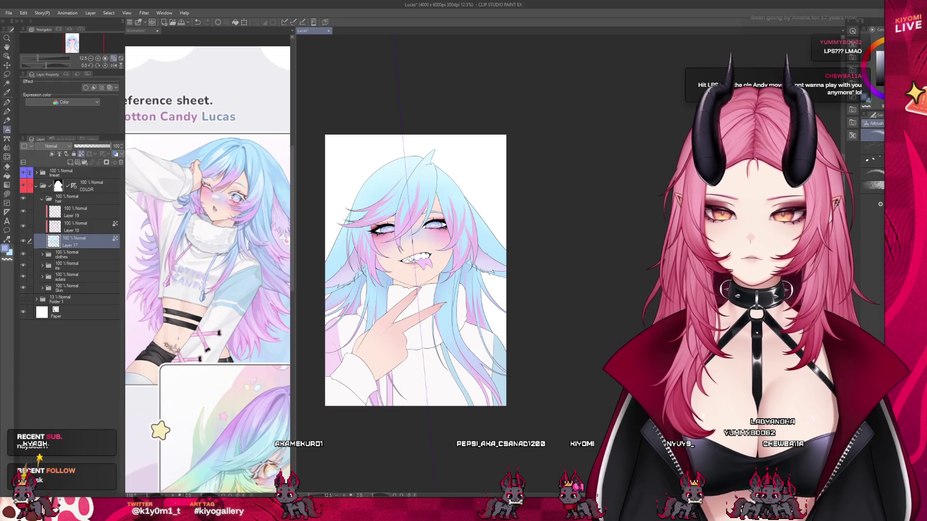
{"action": "key", "text": "ctrl+s"}
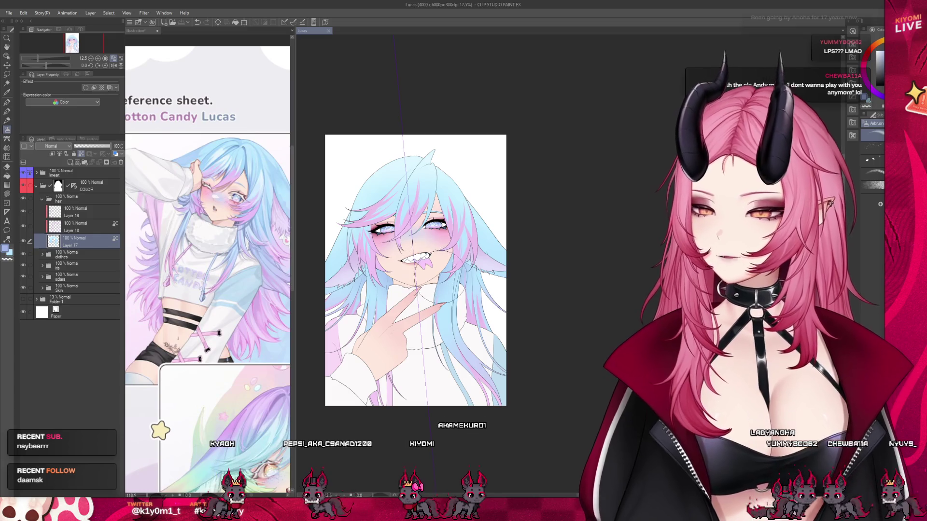
{"action": "scroll", "coordinate": [439, 276], "scroll_direction": "up", "scroll_amount": 2}
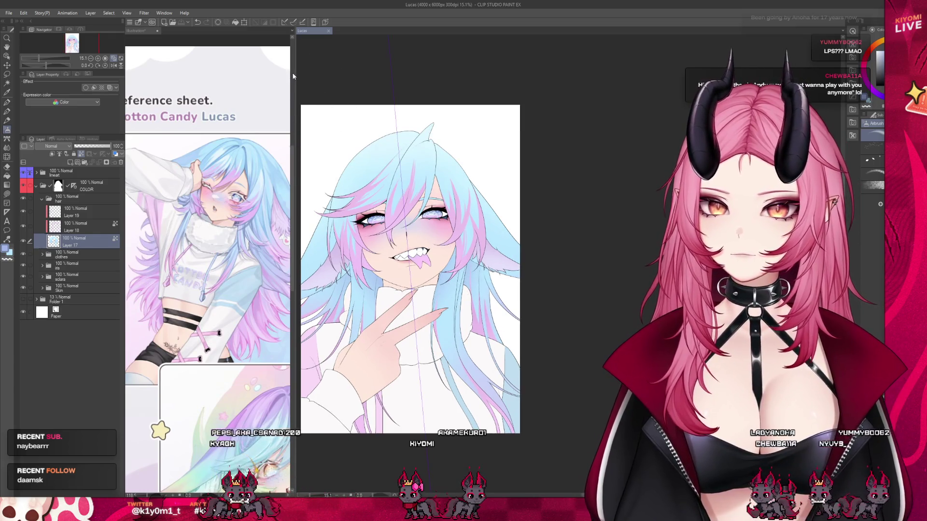
- Widen the canvas beside the reference and select the lashes layer in the lineart folder
{"action": "left_click_drag", "start_coordinate": [295, 73], "coordinate": [129, 162]}
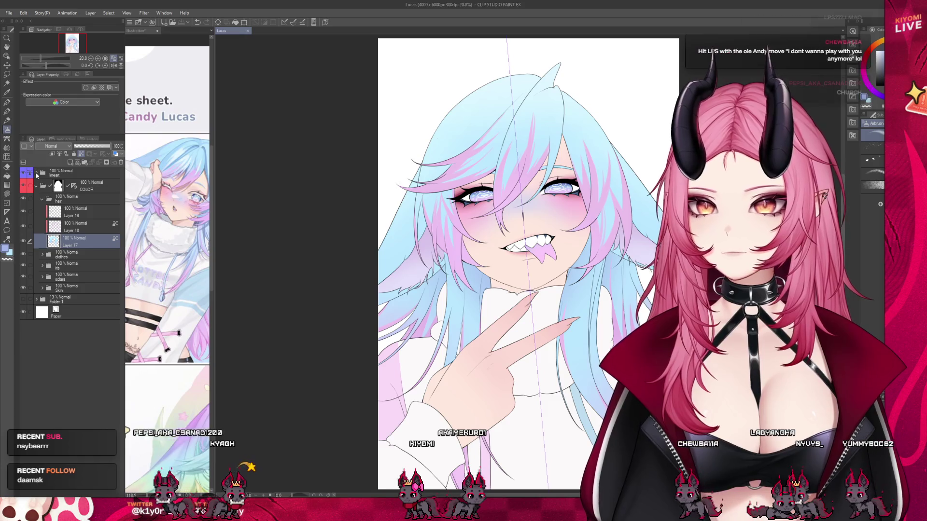
{"action": "left_click", "coordinate": [36, 172]}
{"action": "left_click", "coordinate": [72, 197]}
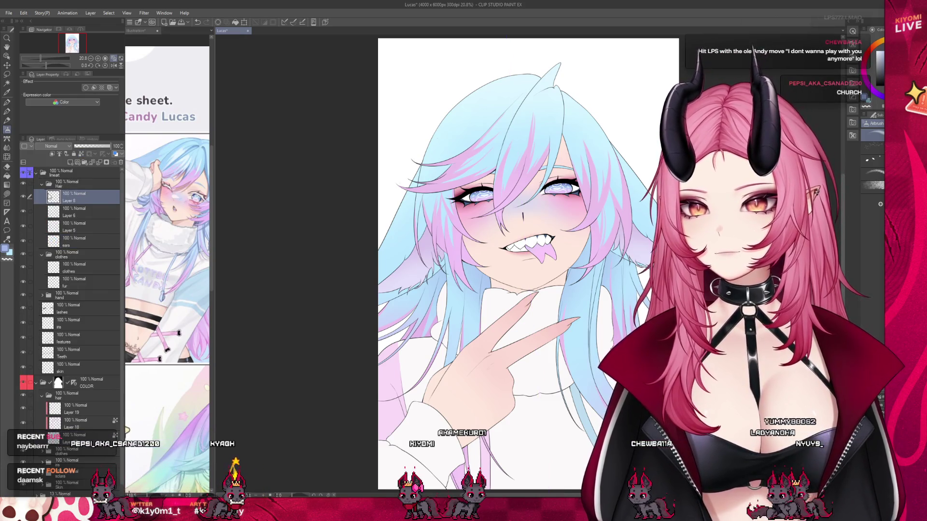
{"action": "left_click", "coordinate": [41, 185]}
{"action": "left_click", "coordinate": [72, 225]}
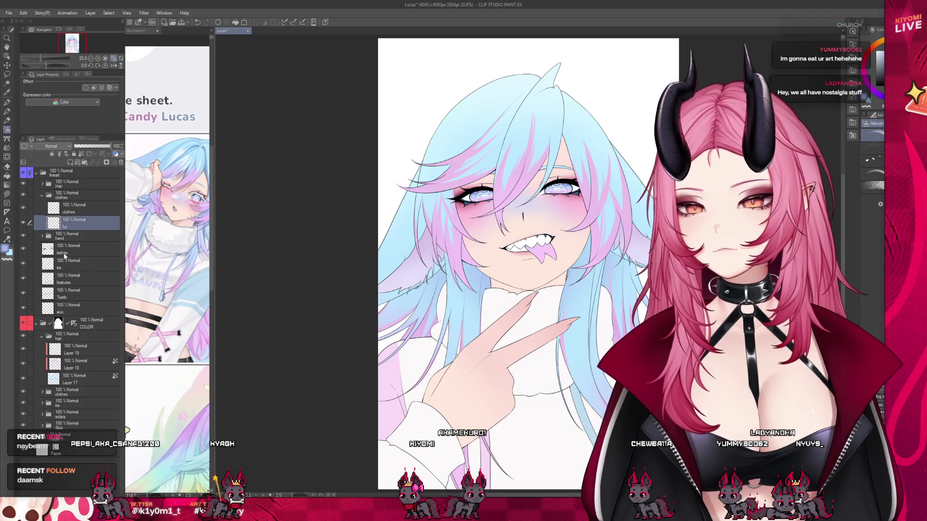
{"action": "left_click", "coordinate": [69, 265]}
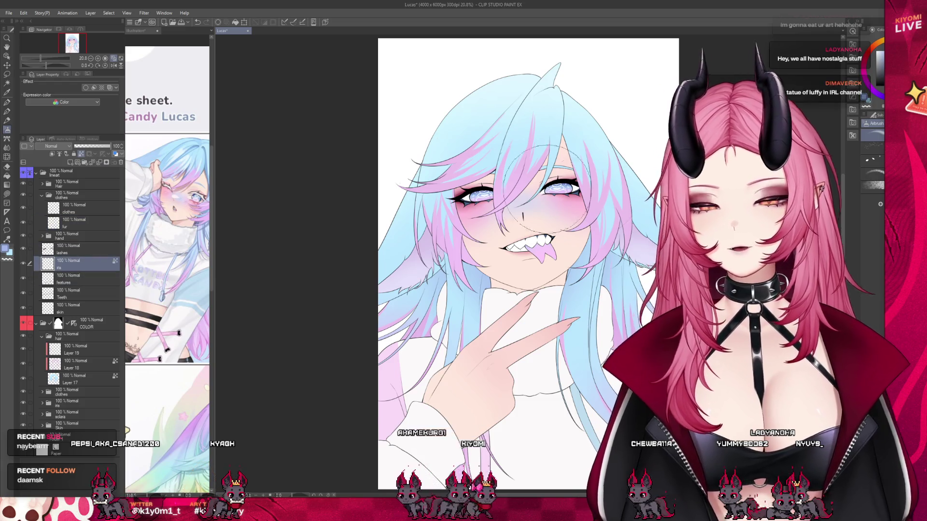
{"action": "key", "text": "ctrl+plus"}
{"action": "key", "text": "ctrl+plus"}
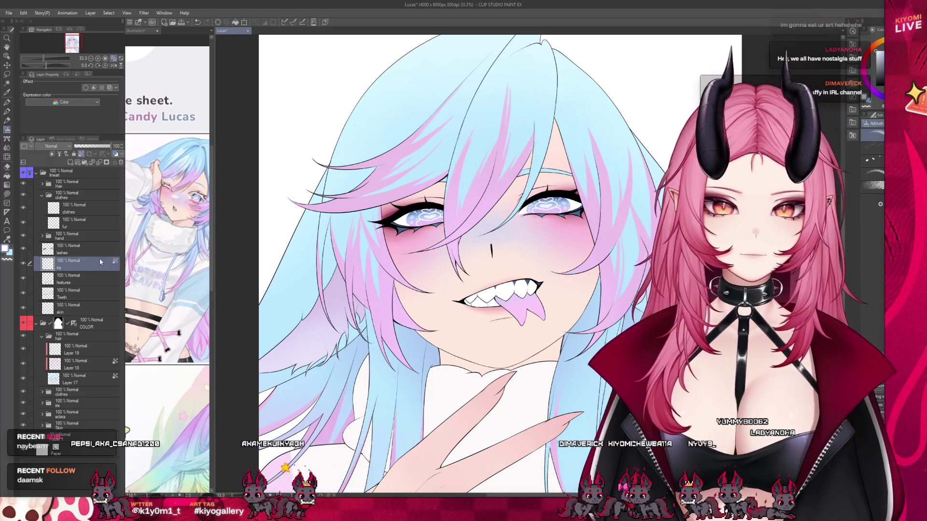
{"action": "left_click", "coordinate": [92, 249]}
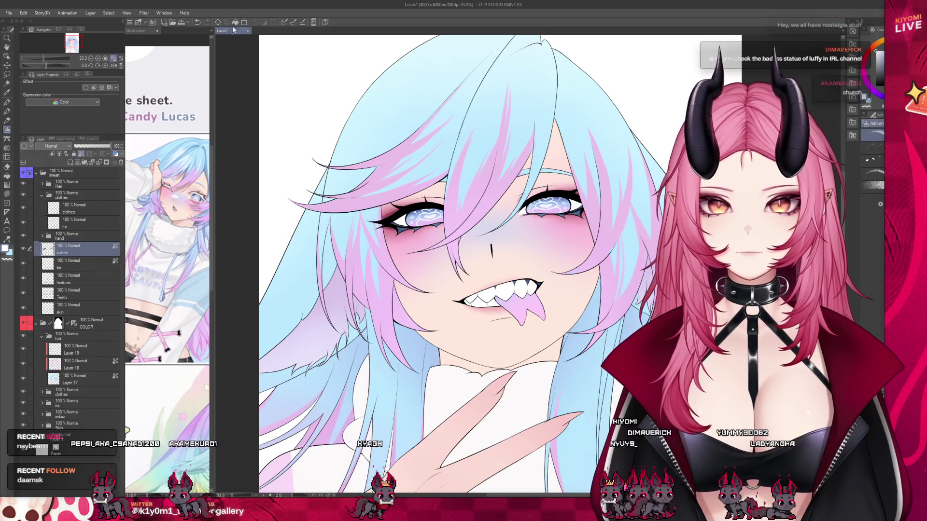
- Apply the Border effect to the lashes layer, then collapse the clothes folder
{"action": "scroll", "coordinate": [328, 140], "scroll_direction": "down", "scroll_amount": 4}
{"action": "scroll", "coordinate": [349, 125], "scroll_direction": "up", "scroll_amount": 3}
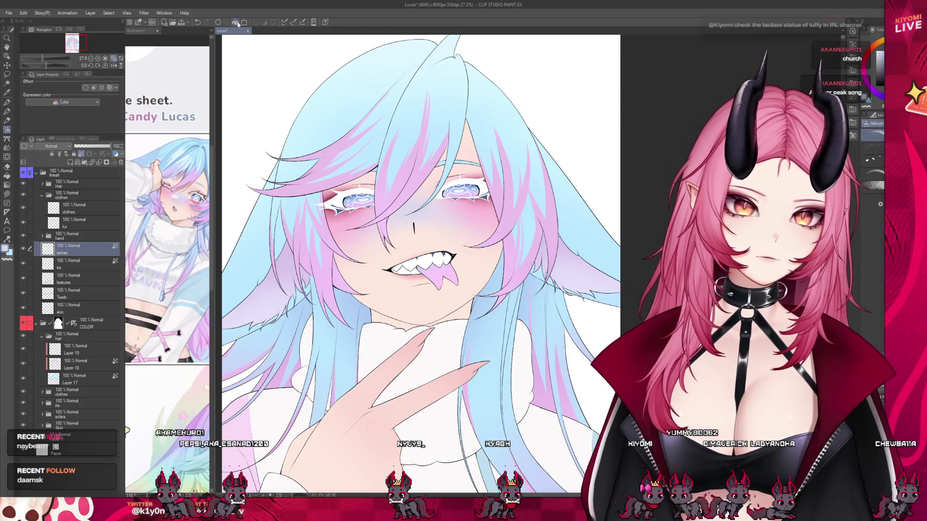
{"action": "scroll", "coordinate": [334, 119], "scroll_direction": "down", "scroll_amount": 3}
{"action": "scroll", "coordinate": [358, 122], "scroll_direction": "up", "scroll_amount": 2}
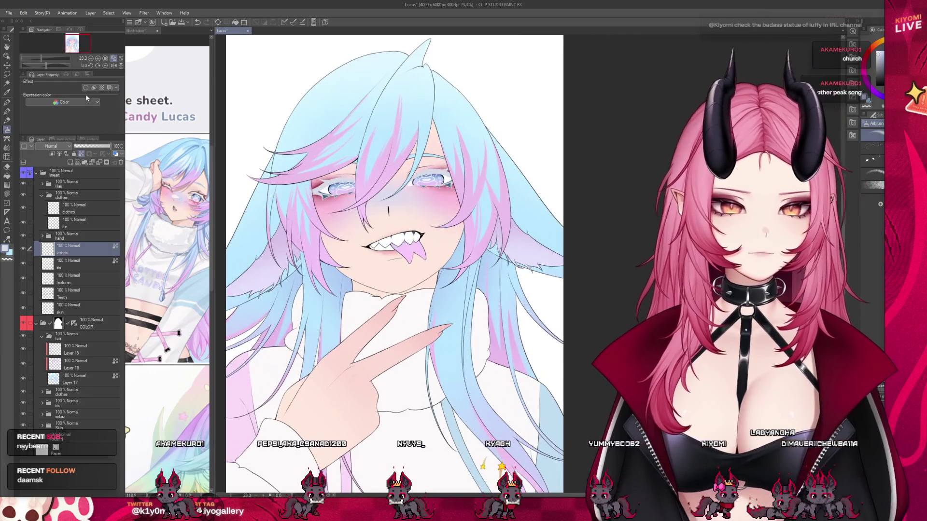
{"action": "left_click", "coordinate": [86, 88]}
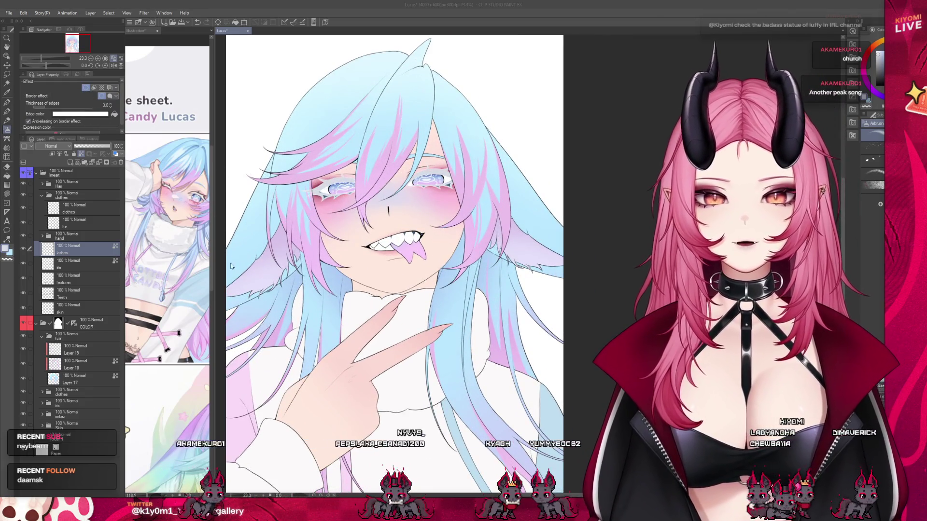
{"action": "scroll", "coordinate": [384, 99], "scroll_direction": "down", "scroll_amount": 1}
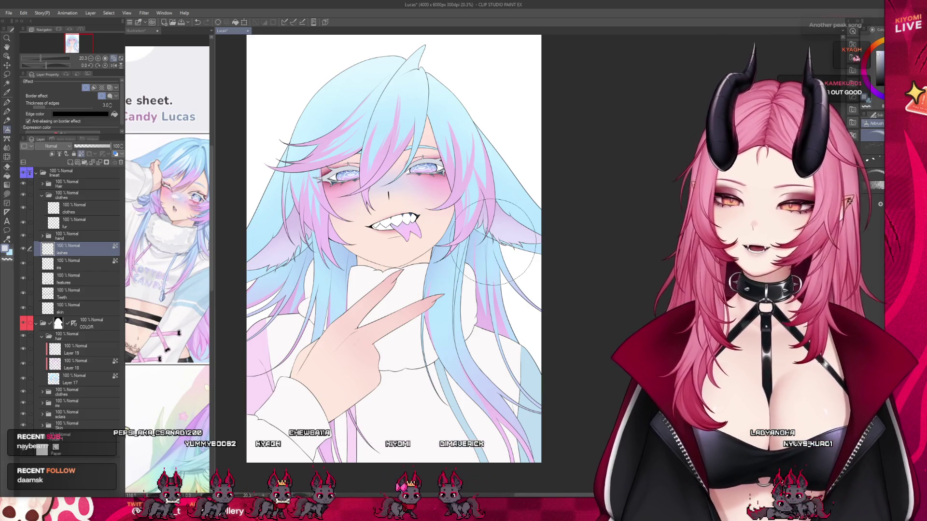
{"action": "scroll", "coordinate": [495, 242], "scroll_direction": "up", "scroll_amount": 3}
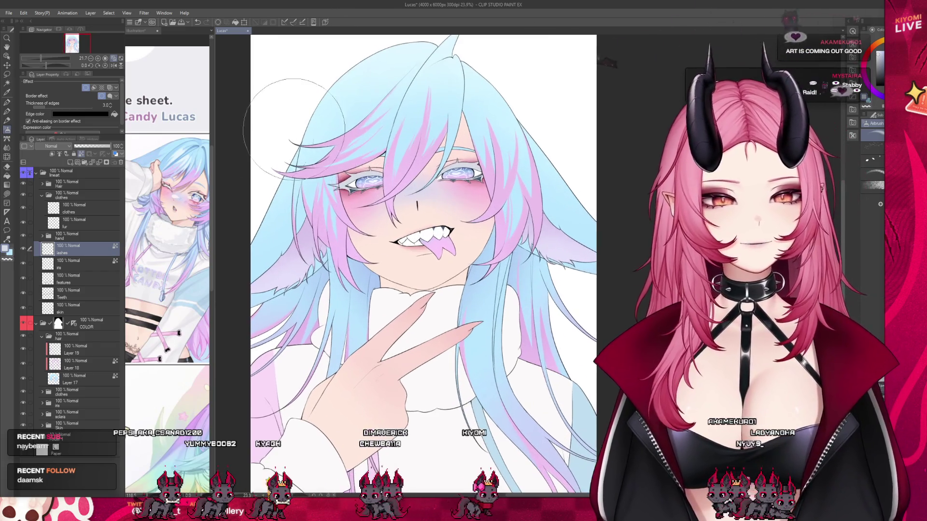
{"action": "left_click", "coordinate": [42, 195]}
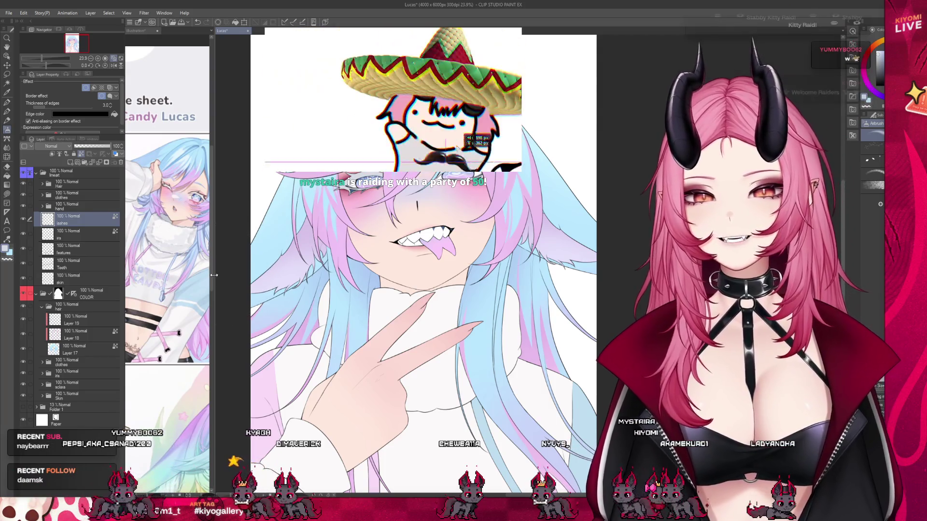
- Shrink the reference illustration view to a thin strip and make the Lucas canvas active
{"action": "left_click_drag", "start_coordinate": [215, 275], "coordinate": [123, 282]}
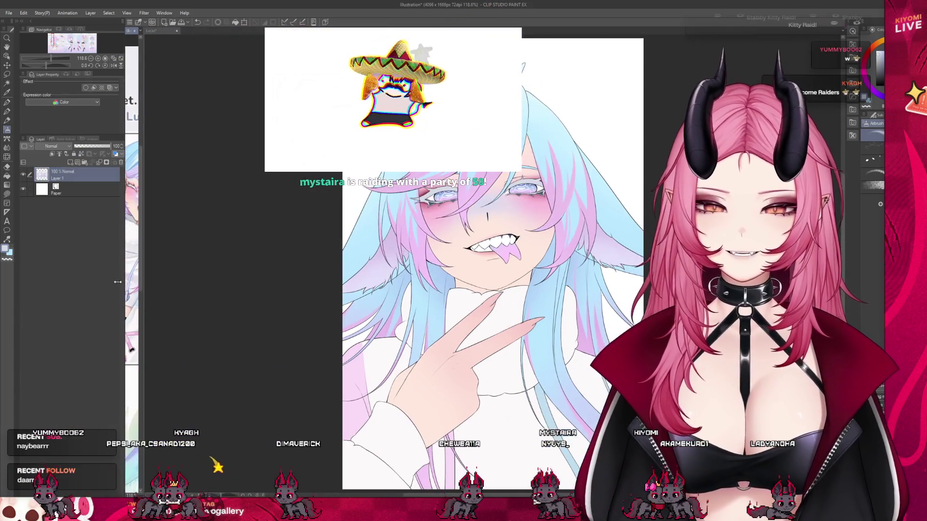
{"action": "left_click", "coordinate": [251, 314]}
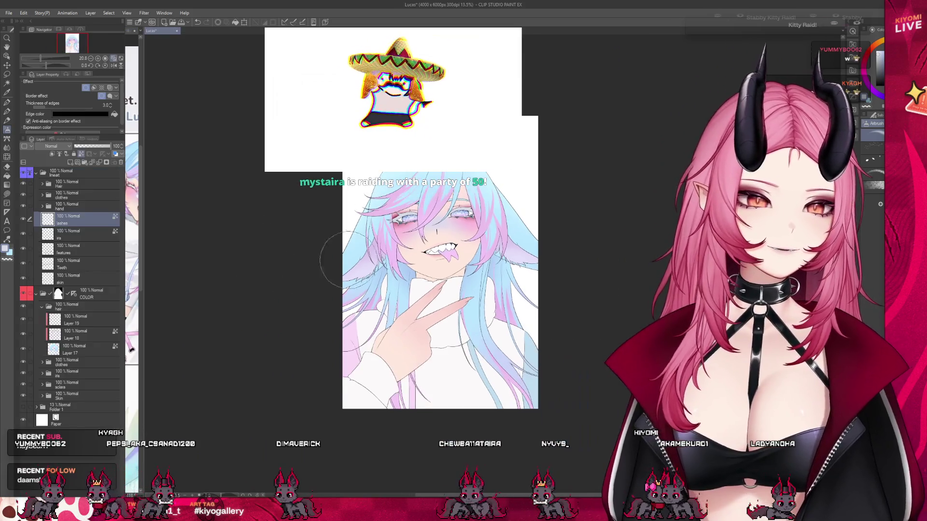
{"action": "scroll", "coordinate": [284, 257], "scroll_direction": "up", "scroll_amount": 1}
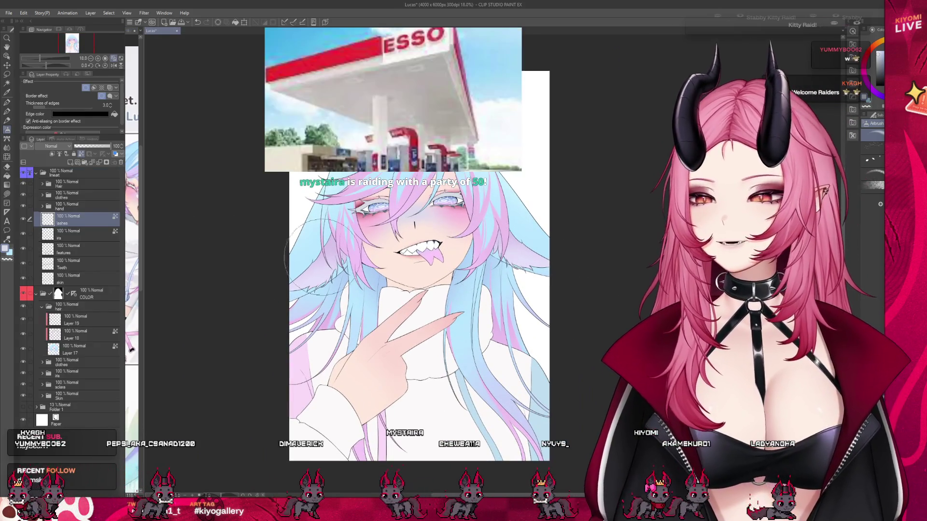
{"action": "scroll", "coordinate": [526, 284], "scroll_direction": "down", "scroll_amount": 1}
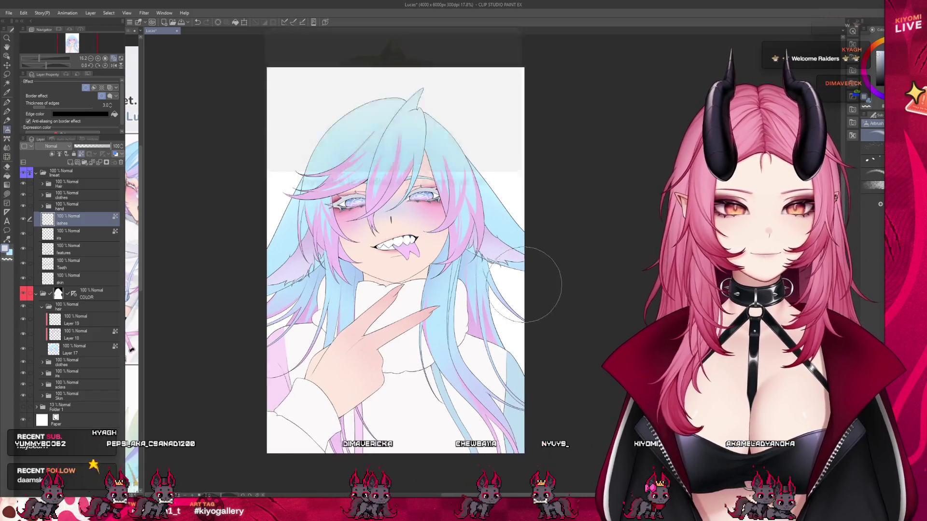
{"action": "scroll", "coordinate": [526, 285], "scroll_direction": "up", "scroll_amount": 1}
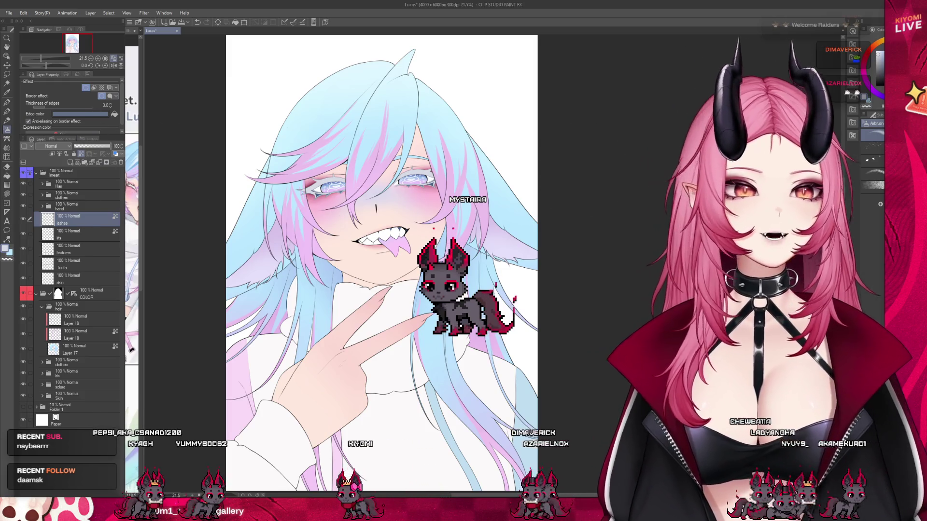
{"action": "scroll", "coordinate": [309, 116], "scroll_direction": "down", "scroll_amount": 2}
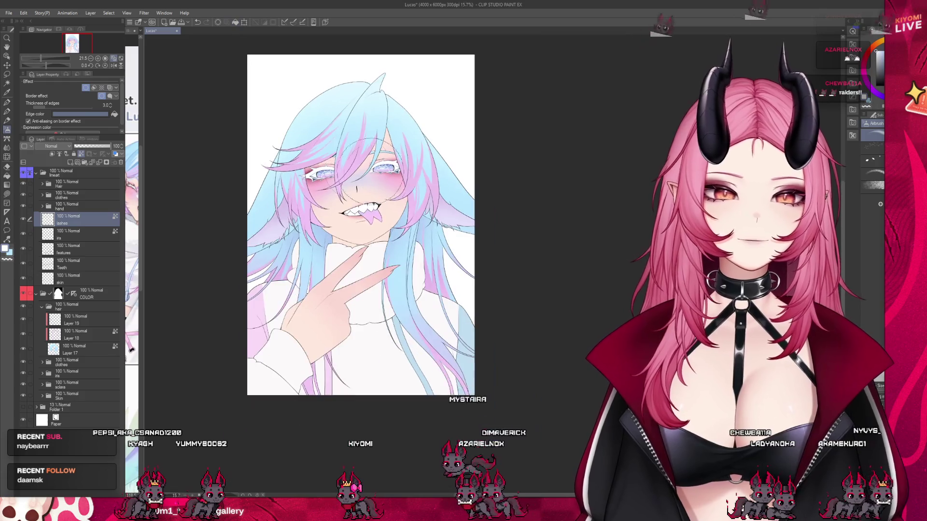
- Deselect everything on the Lucas canvas and save the document with Ctrl+S
{"action": "scroll", "coordinate": [357, 191], "scroll_direction": "up", "scroll_amount": 2}
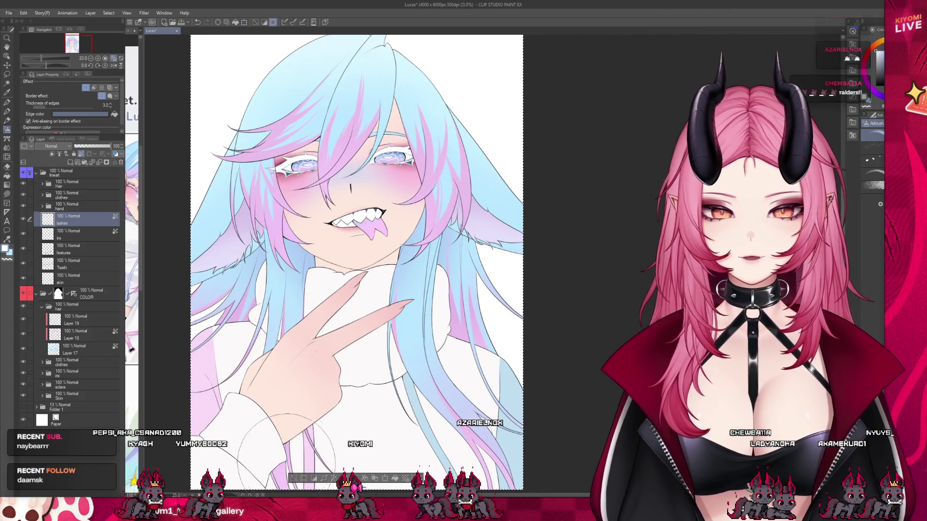
{"action": "left_click", "coordinate": [292, 479]}
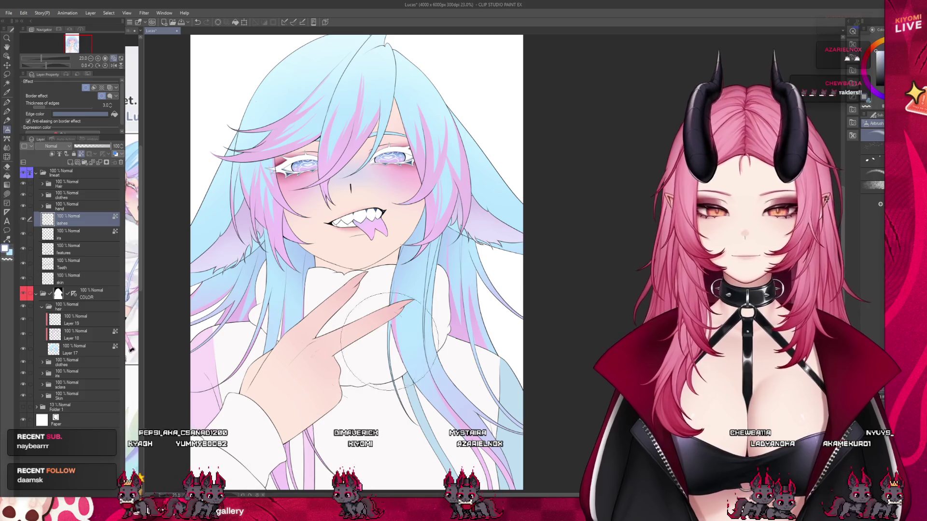
{"action": "key", "text": "ctrl+s"}
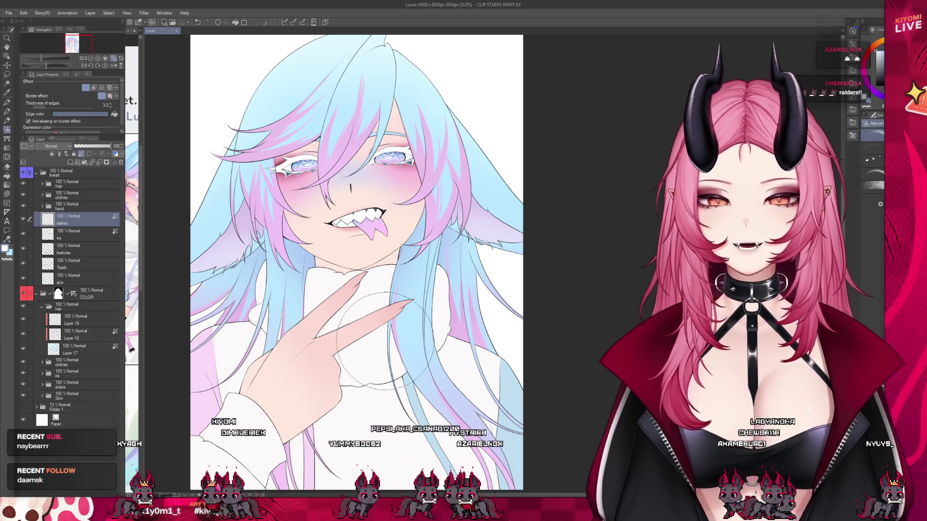
{"action": "scroll", "coordinate": [391, 211], "scroll_direction": "down", "scroll_amount": 1}
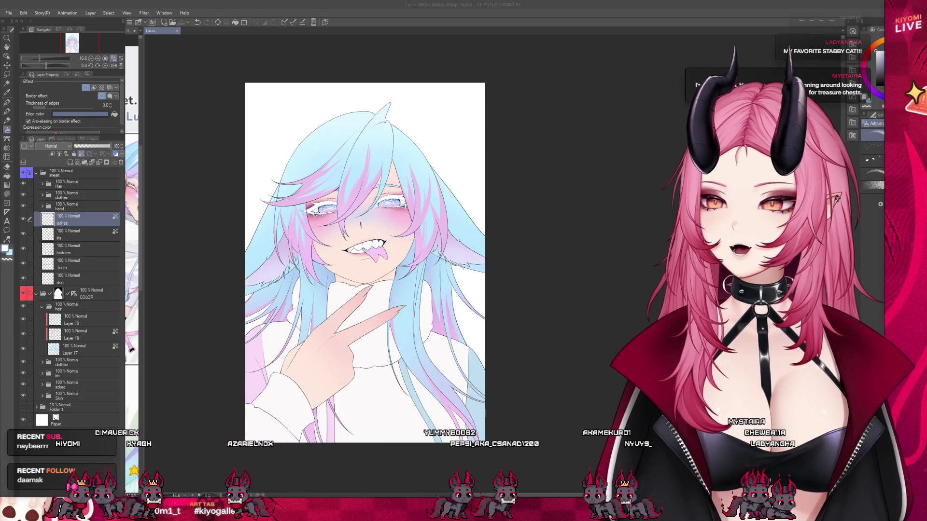
{"action": "scroll", "coordinate": [321, 230], "scroll_direction": "up", "scroll_amount": 2}
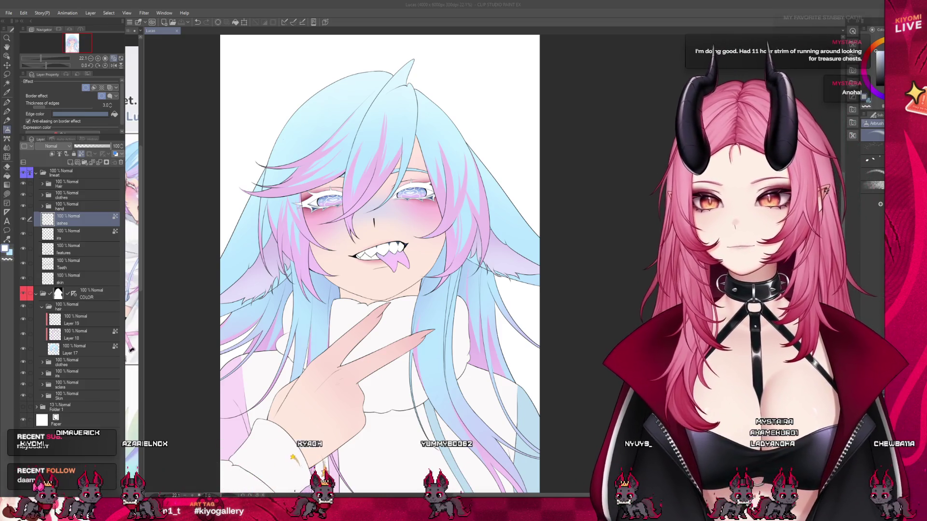
- Add a 29% Multiply layer above COLOR and shade the chin and neck
{"action": "left_click", "coordinate": [37, 173]}
{"action": "left_click", "coordinate": [36, 185]}
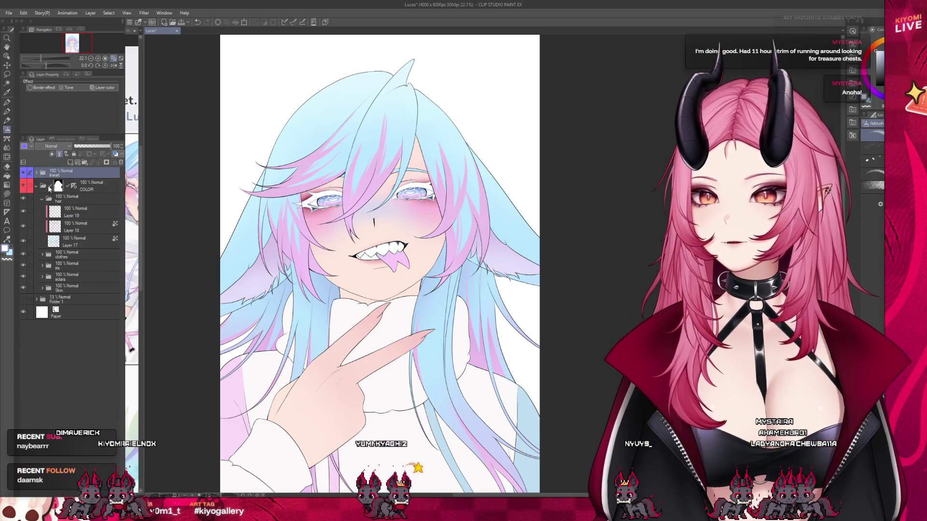
{"action": "left_click", "coordinate": [75, 189]}
{"action": "scroll", "coordinate": [361, 182], "scroll_direction": "down", "scroll_amount": 2}
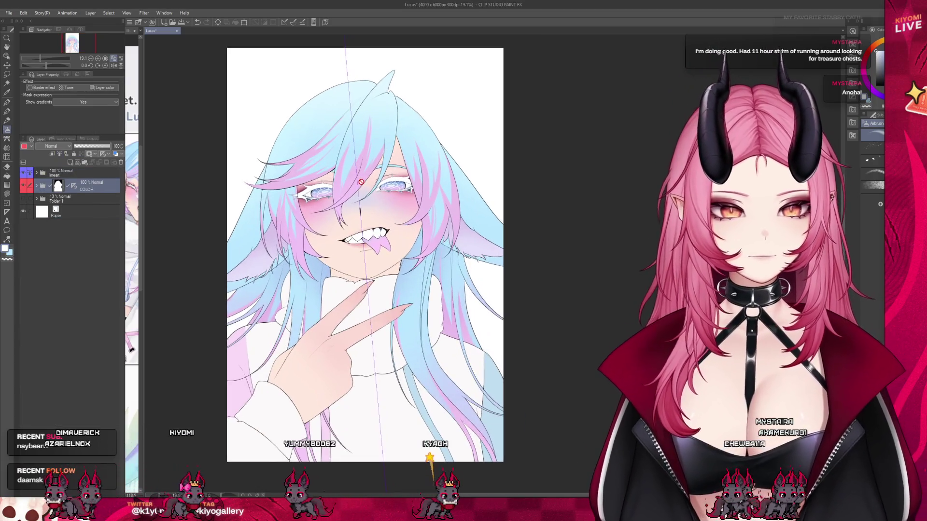
{"action": "left_click", "coordinate": [70, 163]}
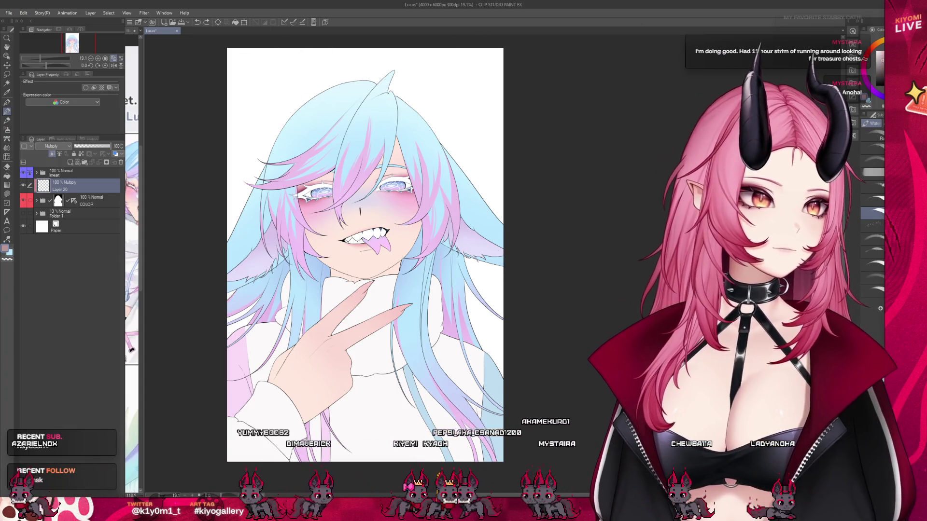
{"action": "left_click_drag", "start_coordinate": [353, 280], "coordinate": [393, 227]}
{"action": "key", "text": "ctrl+z"}
{"action": "left_click_drag", "start_coordinate": [112, 146], "coordinate": [84, 146]}
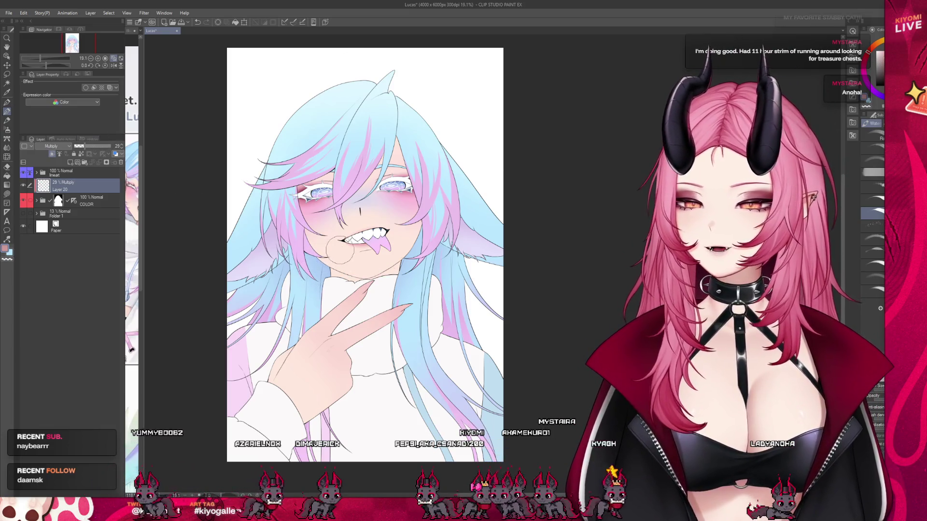
{"action": "mouse_move", "coordinate": [326, 244]}
{"action": "left_mouse_down"}
{"action": "mouse_move", "coordinate": [357, 287]}
{"action": "mouse_move", "coordinate": [309, 254]}
{"action": "mouse_move", "coordinate": [338, 296]}
{"action": "mouse_move", "coordinate": [344, 275]}
{"action": "left_mouse_up"}
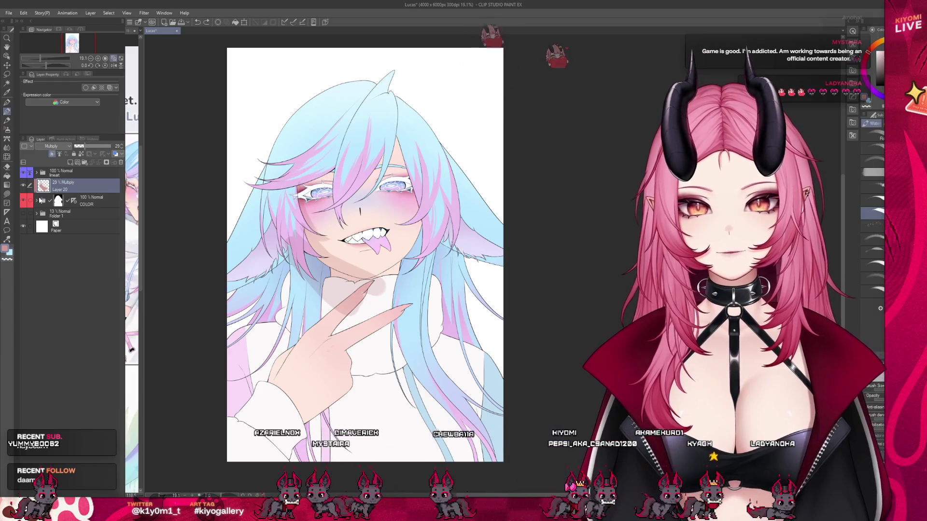
- Move the lashes layer above the Hair folder, collapse lineart, and reselect Layer 20
{"action": "left_click", "coordinate": [37, 172]}
{"action": "left_click", "coordinate": [84, 234]}
{"action": "left_click", "coordinate": [87, 219]}
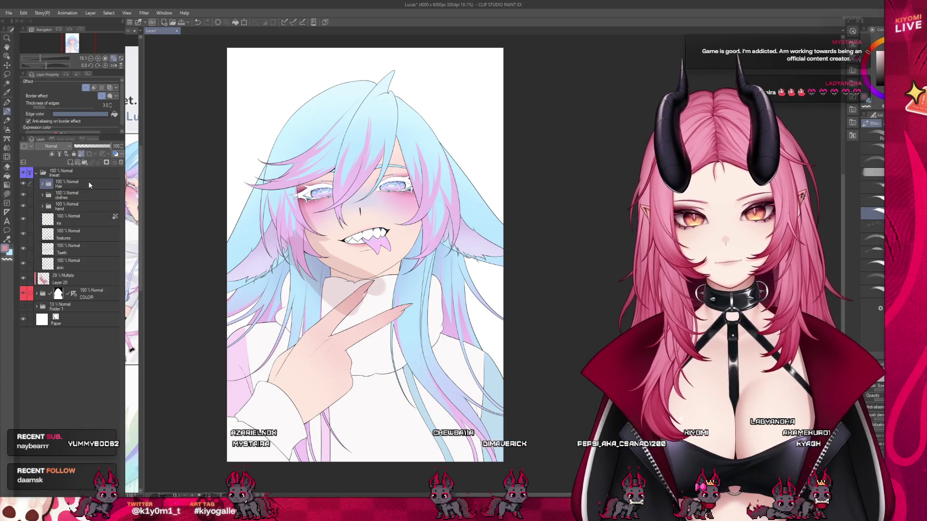
{"action": "left_click_drag", "start_coordinate": [84, 184], "coordinate": [47, 186]}
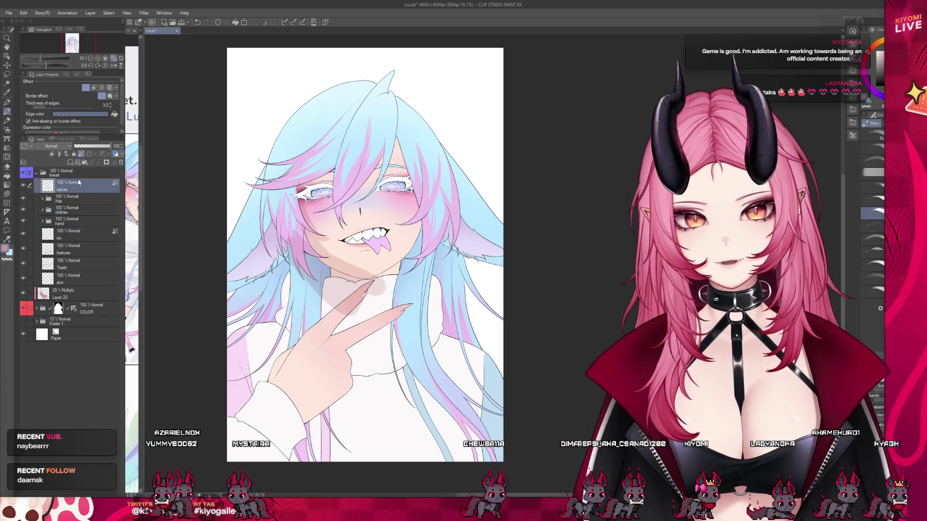
{"action": "left_click", "coordinate": [36, 172]}
{"action": "left_click", "coordinate": [66, 184]}
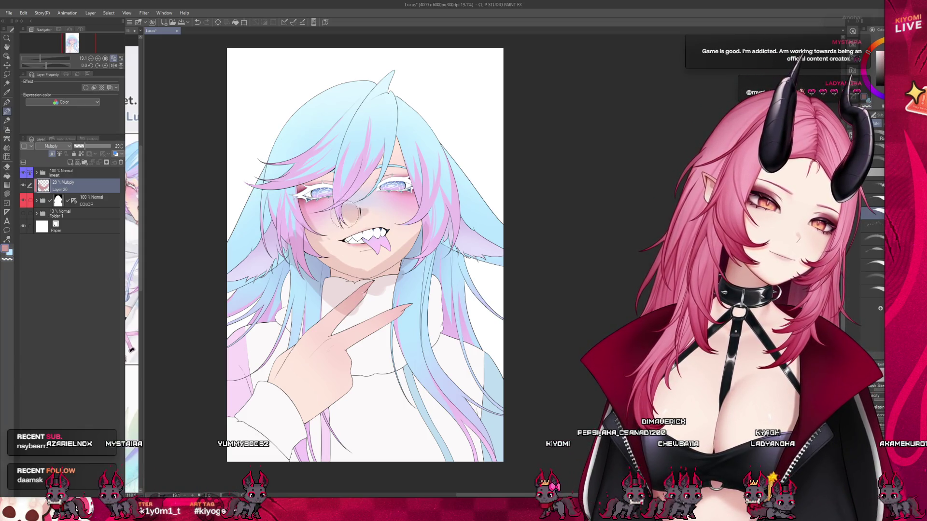
- Shade the hand, sleeve and left-side hair on Layer 20, then set its opacity to 62%
{"action": "mouse_move", "coordinate": [330, 228]}
{"action": "left_mouse_down"}
{"action": "mouse_move", "coordinate": [386, 241]}
{"action": "mouse_move", "coordinate": [382, 271]}
{"action": "left_mouse_up"}
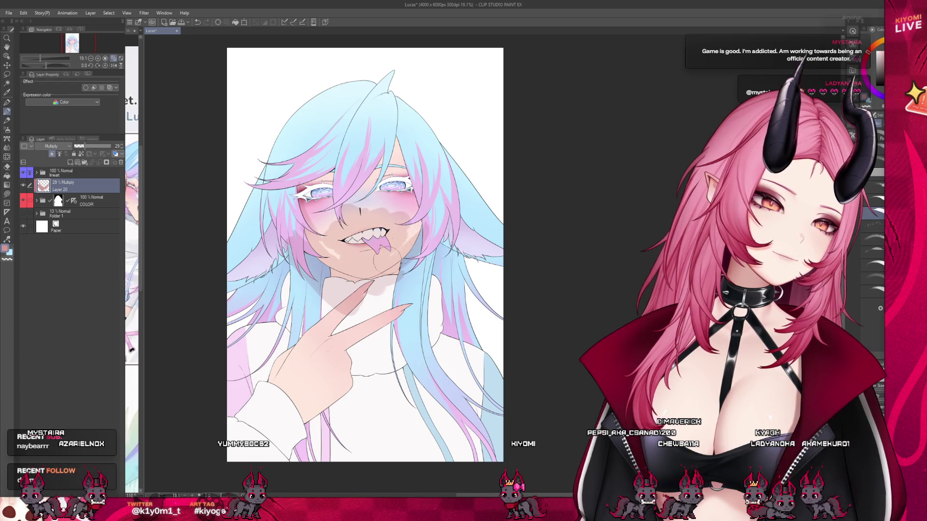
{"action": "key", "text": "ctrl+z"}
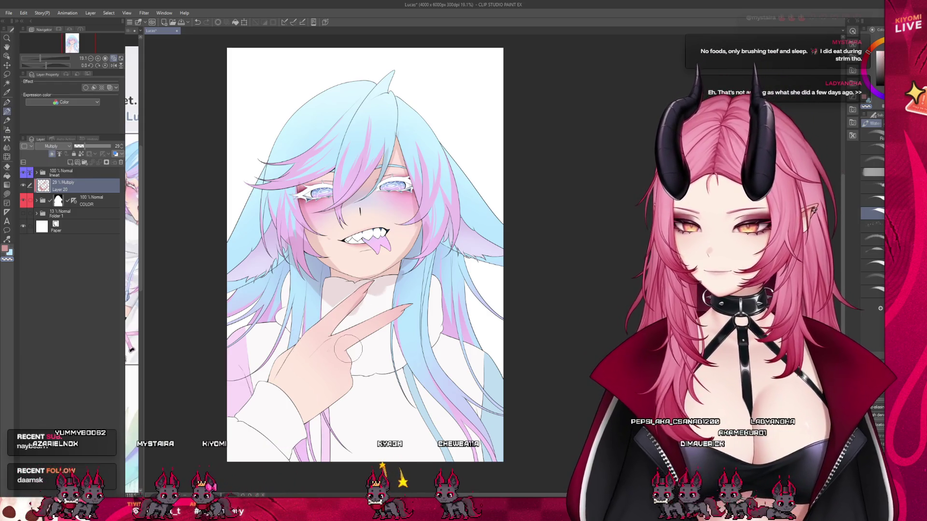
{"action": "mouse_move", "coordinate": [350, 344]}
{"action": "left_mouse_down"}
{"action": "mouse_move", "coordinate": [345, 381]}
{"action": "mouse_move", "coordinate": [297, 427]}
{"action": "left_mouse_up"}
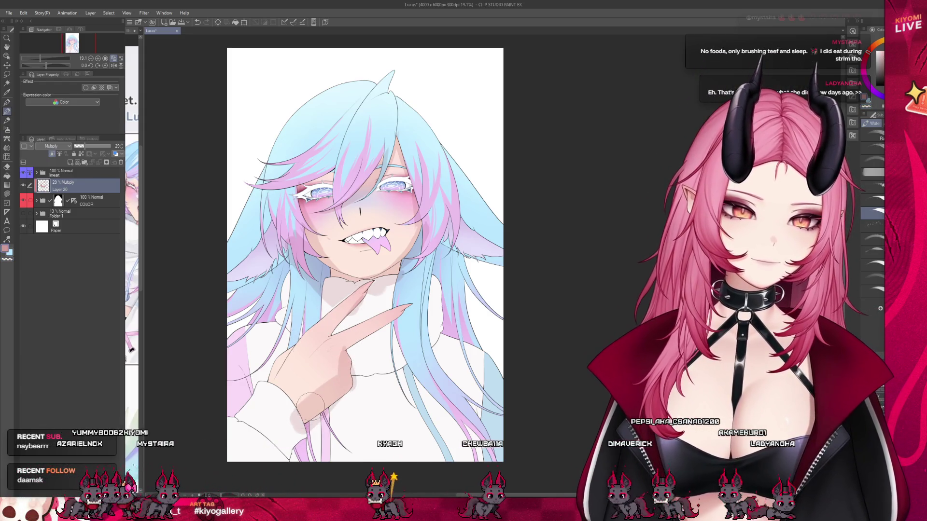
{"action": "mouse_move", "coordinate": [304, 382]}
{"action": "left_mouse_down"}
{"action": "mouse_move", "coordinate": [285, 421]}
{"action": "mouse_move", "coordinate": [300, 362]}
{"action": "left_mouse_up"}
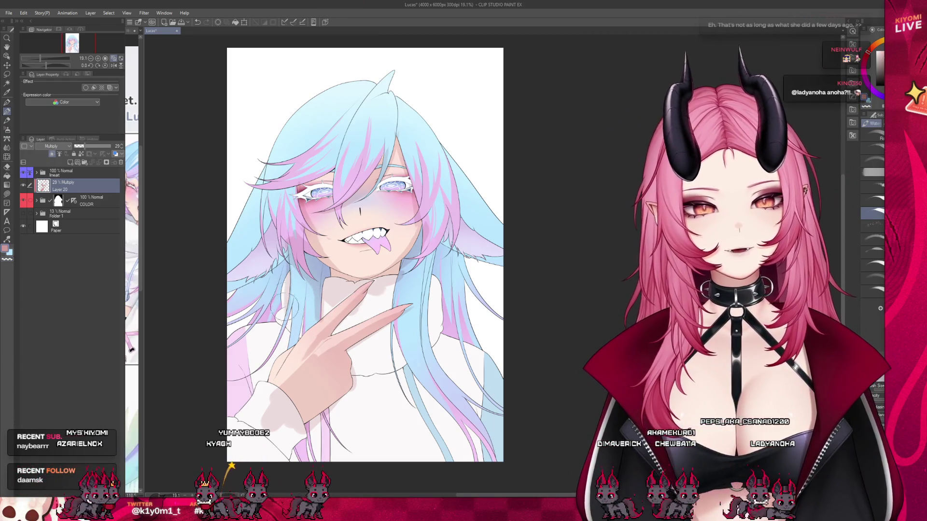
{"action": "mouse_move", "coordinate": [268, 328]}
{"action": "left_mouse_down"}
{"action": "mouse_move", "coordinate": [268, 266]}
{"action": "mouse_move", "coordinate": [255, 251]}
{"action": "mouse_move", "coordinate": [242, 275]}
{"action": "mouse_move", "coordinate": [261, 271]}
{"action": "left_mouse_up"}
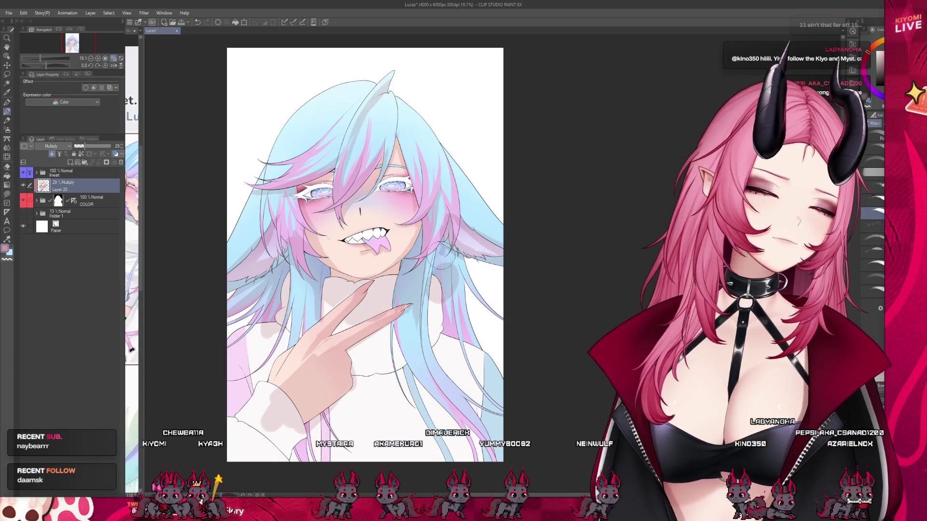
{"action": "left_click_drag", "start_coordinate": [89, 143], "coordinate": [98, 150]}
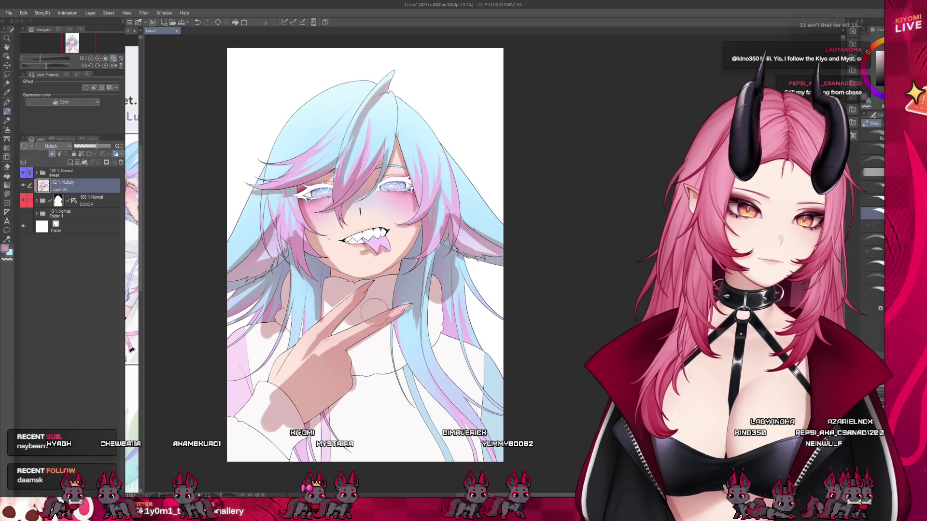
- Expand the COLOR folder to reveal its hair and clothes layers, then reselect Layer 20
{"action": "scroll", "coordinate": [452, 251], "scroll_direction": "down", "scroll_amount": 3}
{"action": "scroll", "coordinate": [447, 239], "scroll_direction": "up", "scroll_amount": 4}
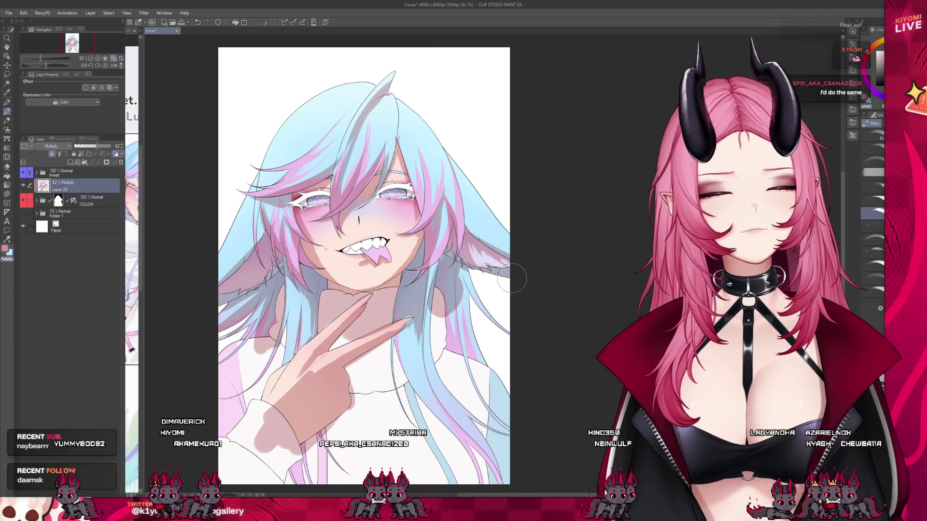
{"action": "scroll", "coordinate": [512, 278], "scroll_direction": "down", "scroll_amount": 3}
{"action": "scroll", "coordinate": [432, 303], "scroll_direction": "up", "scroll_amount": 3}
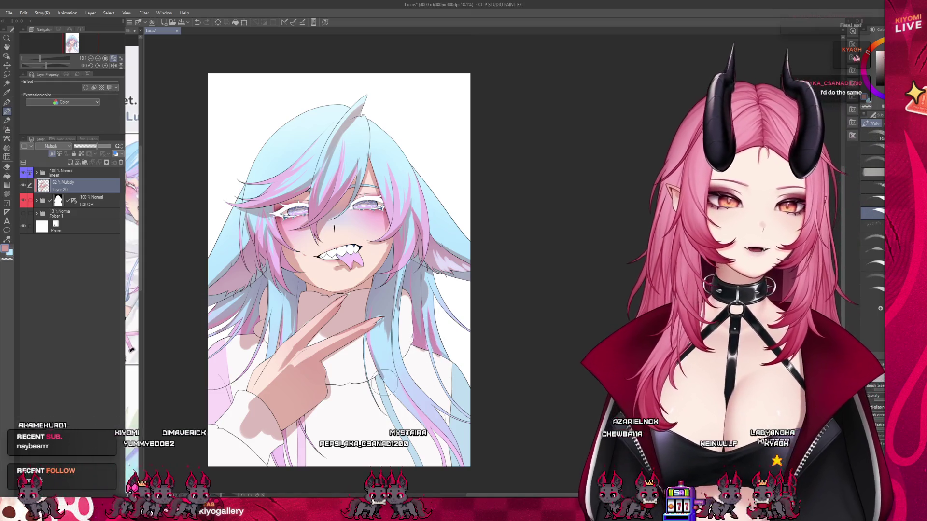
{"action": "scroll", "coordinate": [368, 295], "scroll_direction": "down", "scroll_amount": 2}
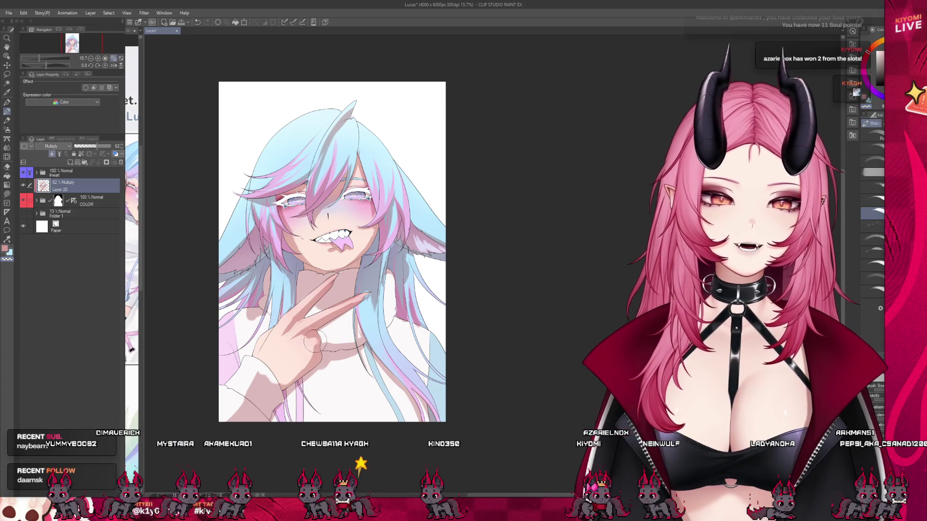
{"action": "left_click", "coordinate": [273, 377], "text": "ctrl+shift"}
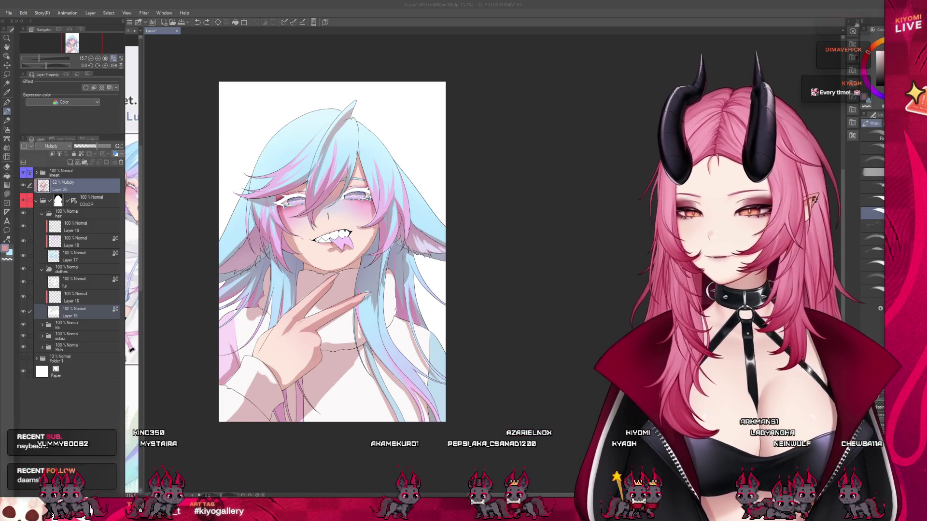
{"action": "scroll", "coordinate": [343, 307], "scroll_direction": "up", "scroll_amount": 1}
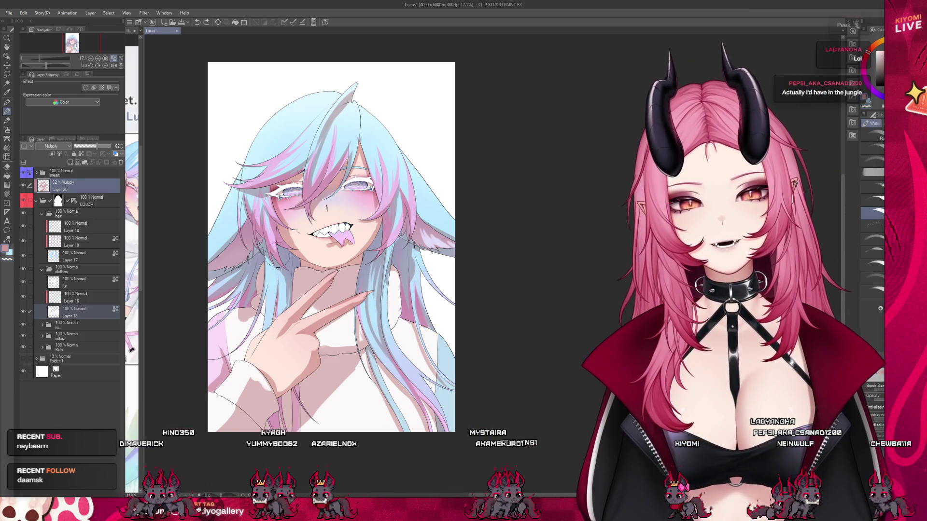
{"action": "scroll", "coordinate": [300, 292], "scroll_direction": "down", "scroll_amount": 3}
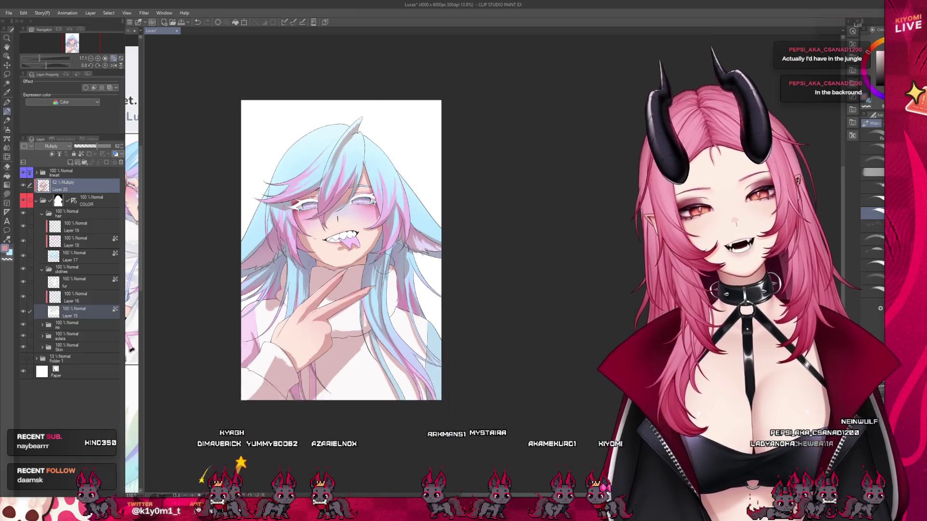
{"action": "scroll", "coordinate": [368, 265], "scroll_direction": "up", "scroll_amount": 2}
{"action": "scroll", "coordinate": [368, 266], "scroll_direction": "down", "scroll_amount": 1}
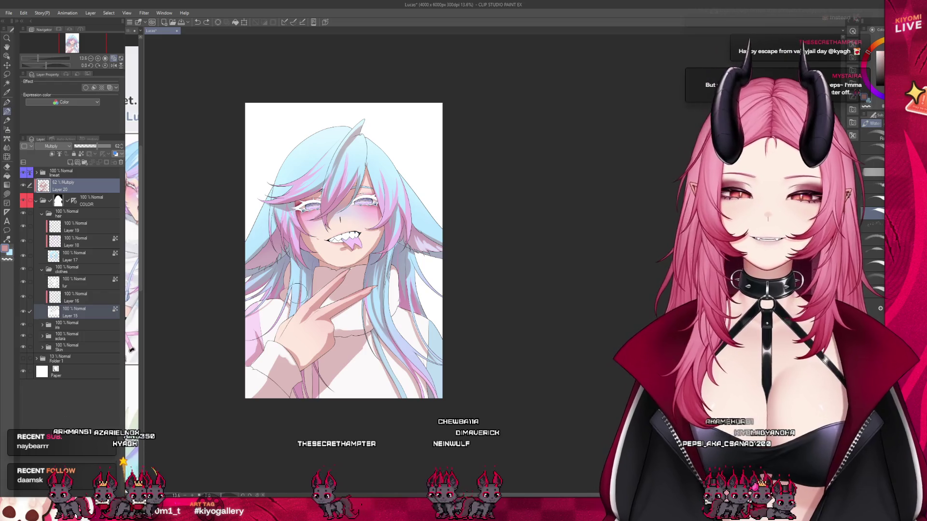
{"action": "scroll", "coordinate": [304, 187], "scroll_direction": "up", "scroll_amount": 2}
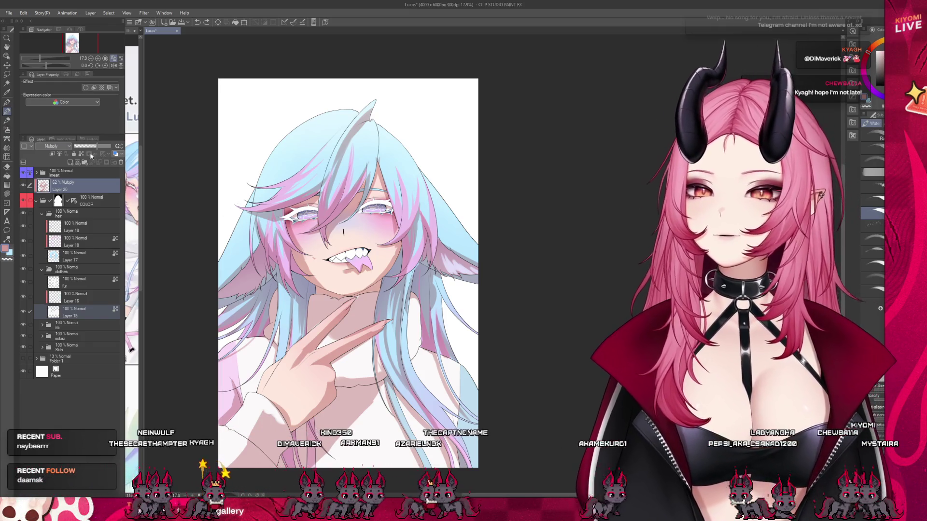
{"action": "left_click", "coordinate": [87, 180]}
{"action": "key", "text": "b"}
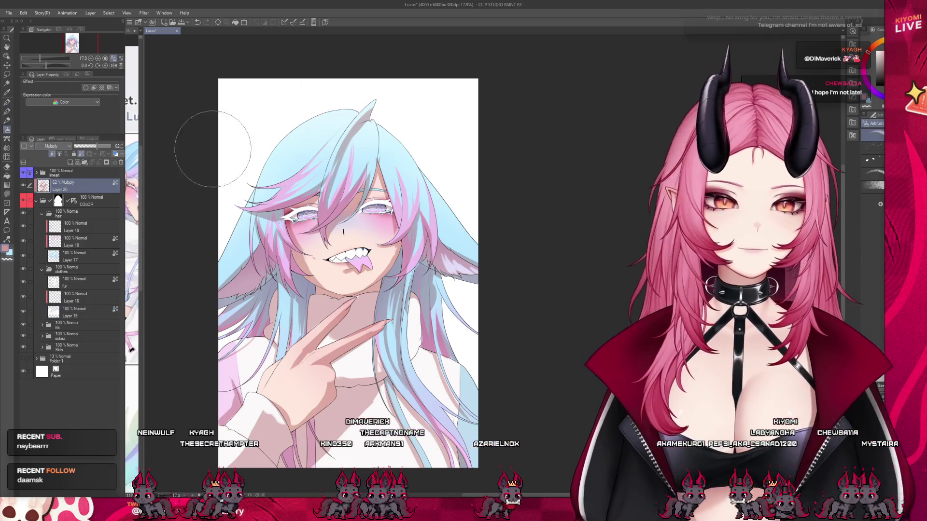
{"action": "left_click", "coordinate": [352, 149], "text": "alt"}
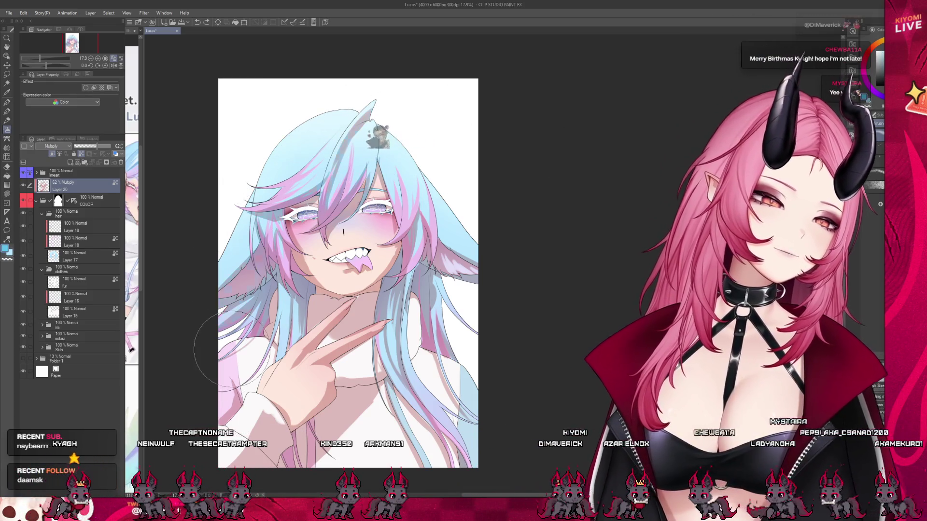
{"action": "left_click_drag", "start_coordinate": [98, 146], "coordinate": [99, 147]}
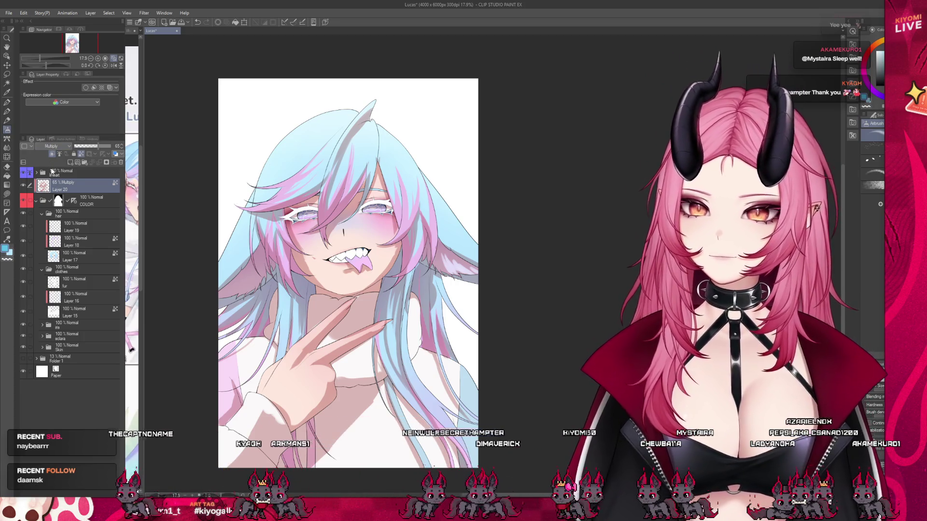
{"action": "scroll", "coordinate": [52, 146], "scroll_direction": "down", "scroll_amount": 2}
{"action": "scroll", "coordinate": [391, 215], "scroll_direction": "down", "scroll_amount": 1}
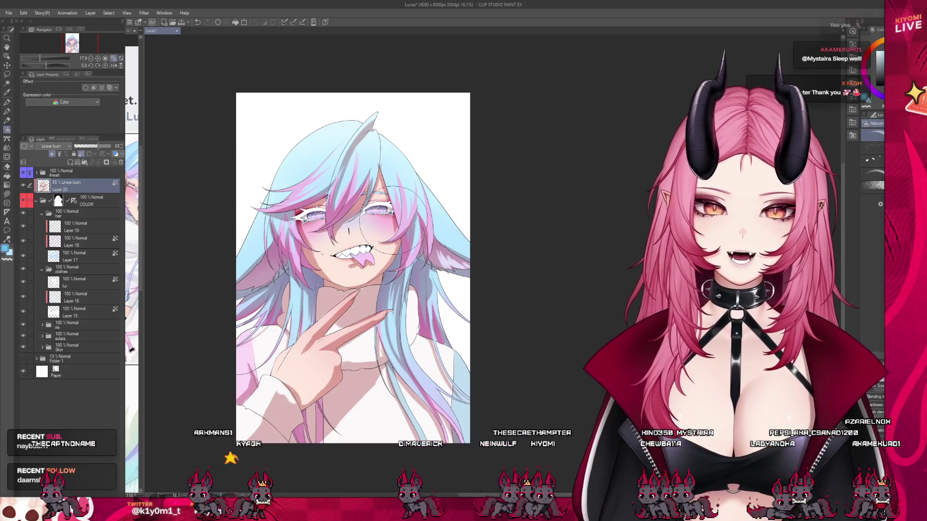
{"action": "scroll", "coordinate": [358, 198], "scroll_direction": "up", "scroll_amount": 2}
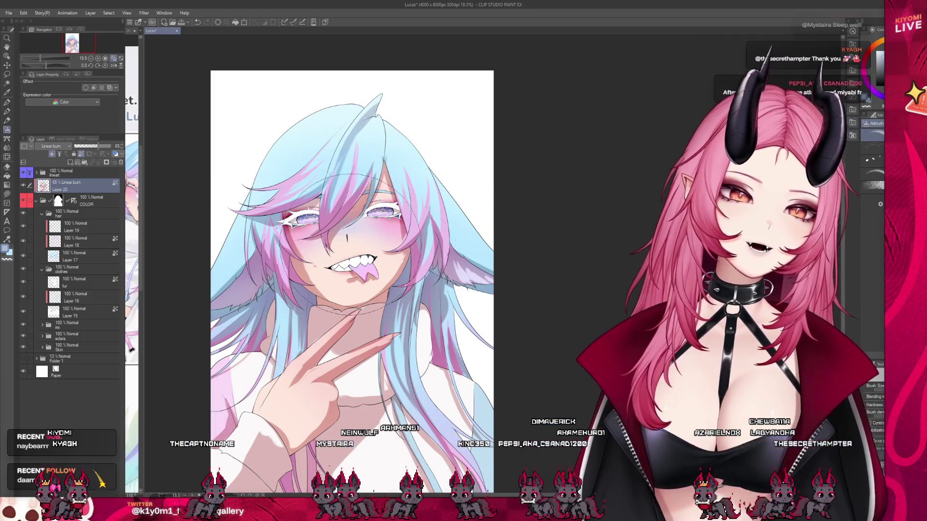
{"action": "scroll", "coordinate": [355, 183], "scroll_direction": "down", "scroll_amount": 1}
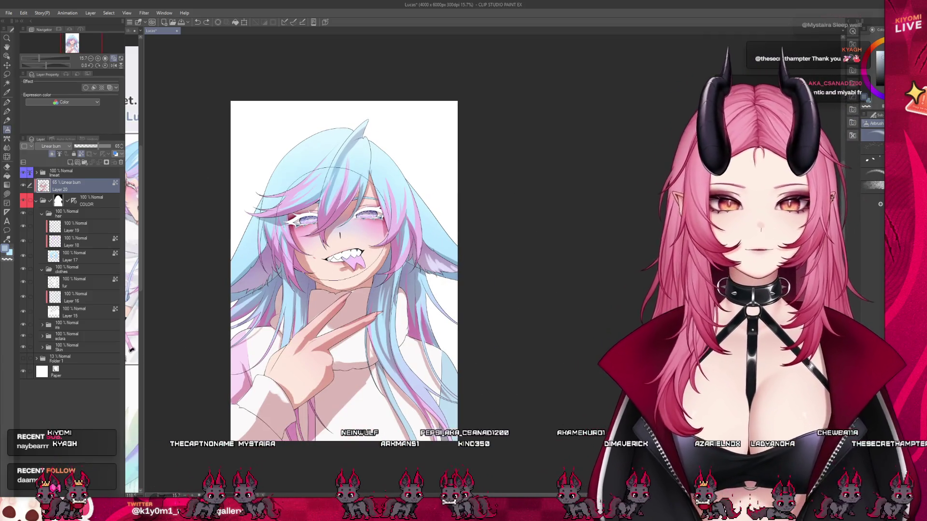
{"action": "scroll", "coordinate": [309, 271], "scroll_direction": "up", "scroll_amount": 1}
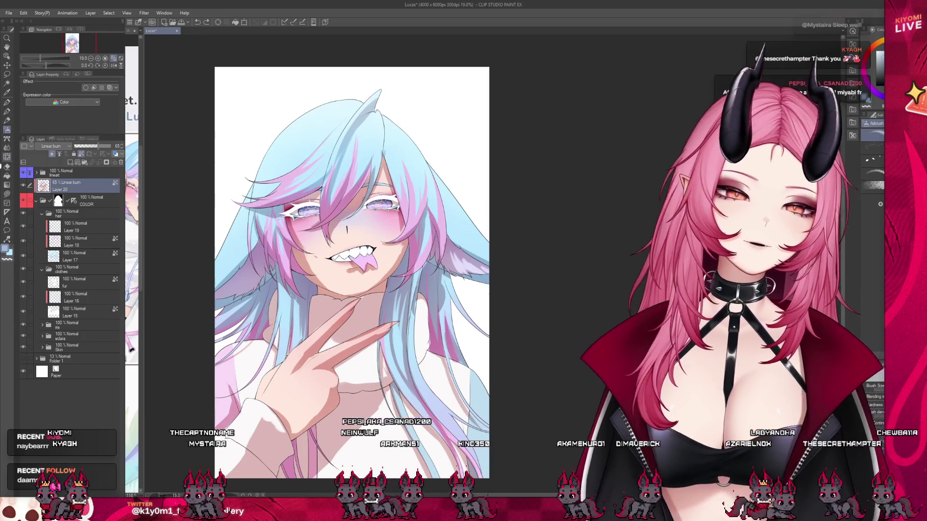
{"action": "left_click_drag", "start_coordinate": [94, 147], "coordinate": [89, 146]}
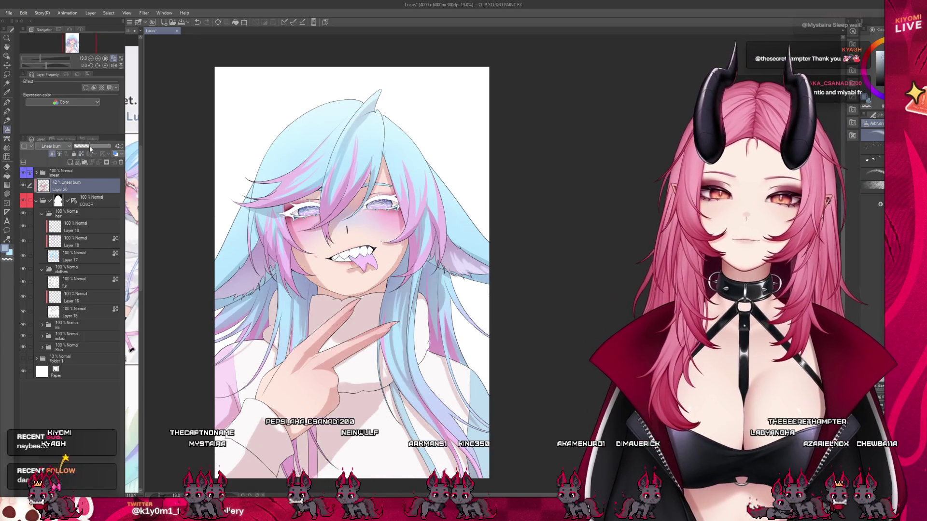
{"action": "scroll", "coordinate": [357, 217], "scroll_direction": "down", "scroll_amount": 1}
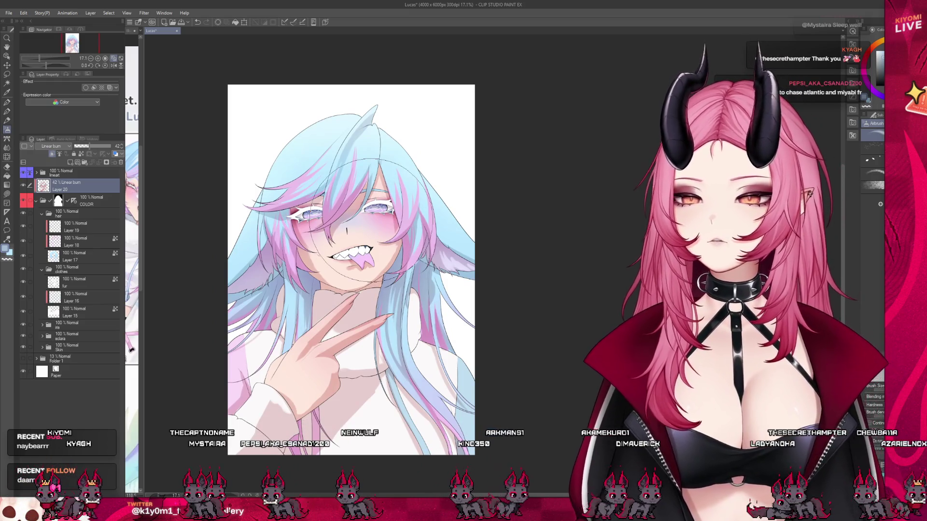
{"action": "scroll", "coordinate": [296, 252], "scroll_direction": "down", "scroll_amount": 2}
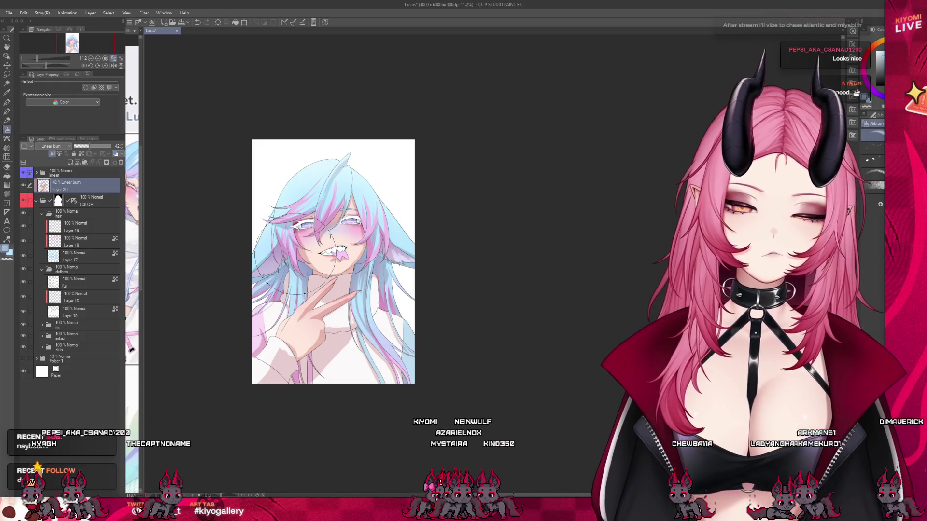
{"action": "scroll", "coordinate": [309, 255], "scroll_direction": "up", "scroll_amount": 2}
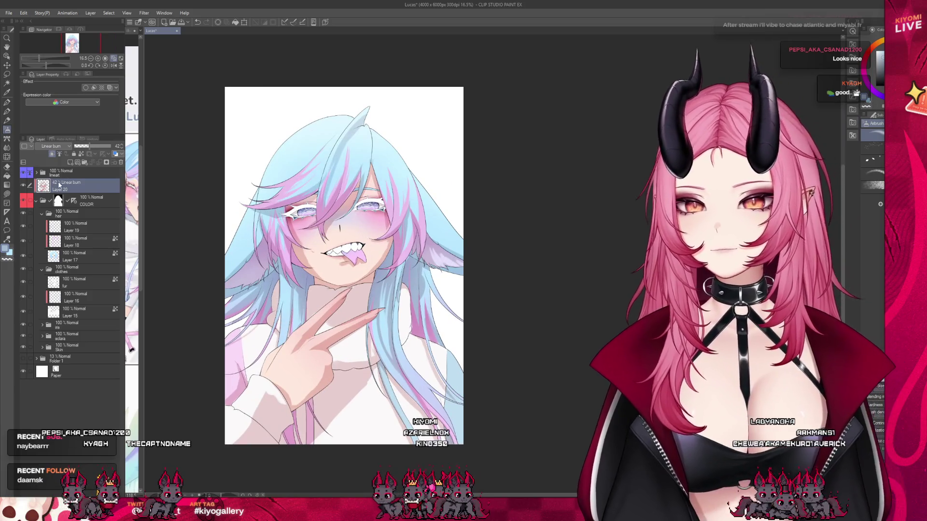
- Browse the iris and Skin folders, ending on Layer 9
{"action": "left_click", "coordinate": [79, 270]}
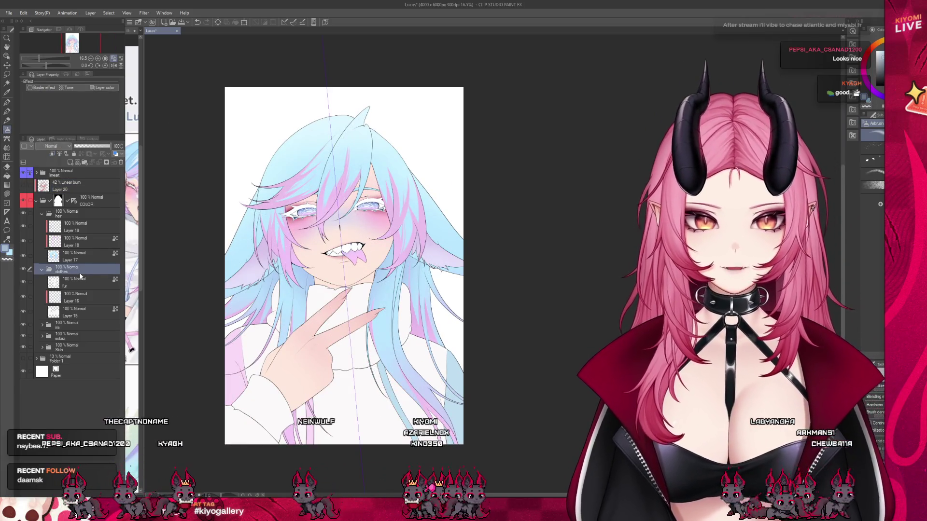
{"action": "left_click", "coordinate": [71, 324]}
{"action": "left_click", "coordinate": [67, 348]}
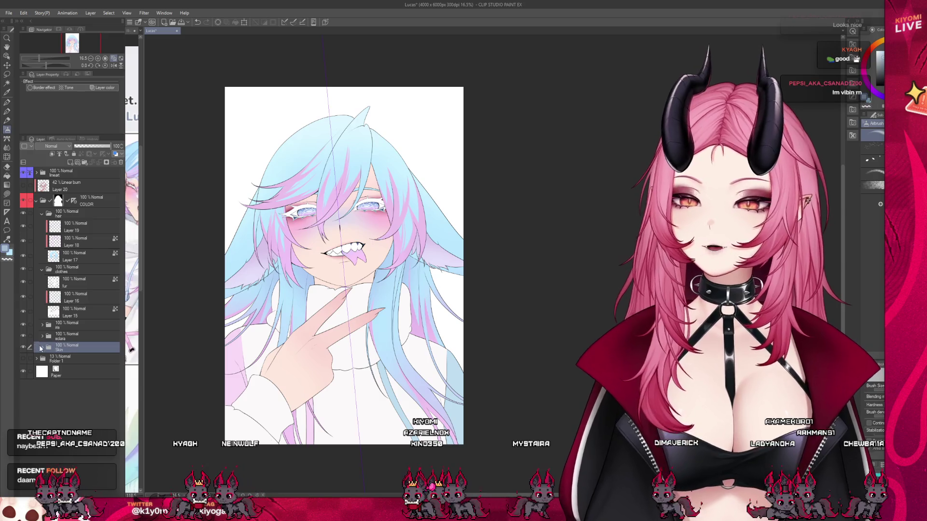
{"action": "left_click", "coordinate": [42, 348]}
{"action": "left_click", "coordinate": [76, 377]}
{"action": "left_click", "coordinate": [75, 362]}
{"action": "scroll", "coordinate": [408, 223], "scroll_direction": "up", "scroll_amount": 1}
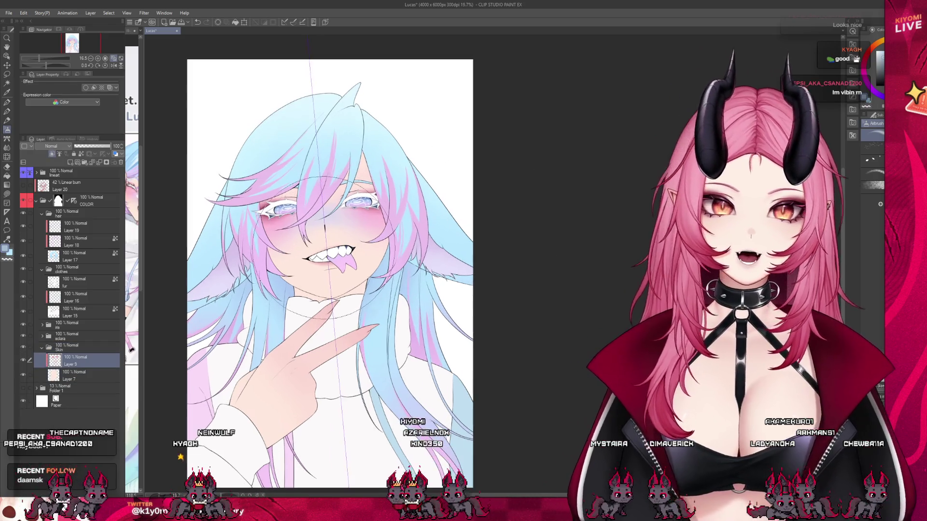
{"action": "scroll", "coordinate": [333, 151], "scroll_direction": "up", "scroll_amount": 1}
{"action": "scroll", "coordinate": [292, 186], "scroll_direction": "up", "scroll_amount": 3}
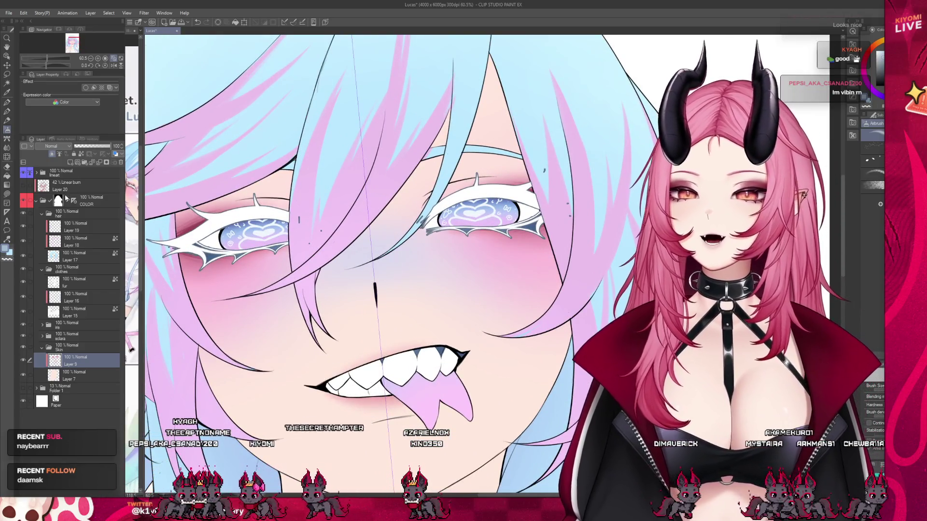
- Turn off the lashes layer's Border effect and fill the lash strokes solid black
{"action": "left_click", "coordinate": [36, 173]}
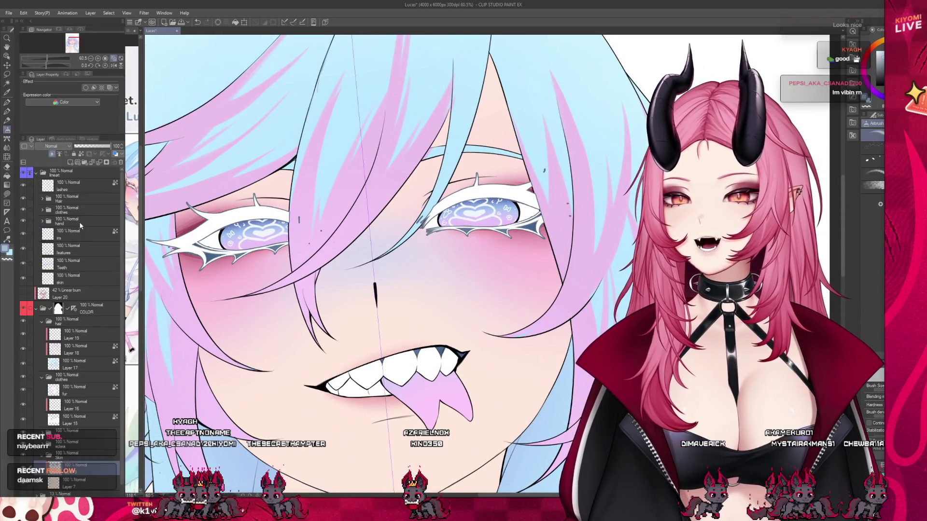
{"action": "left_click", "coordinate": [73, 185]}
{"action": "left_click", "coordinate": [7, 194]}
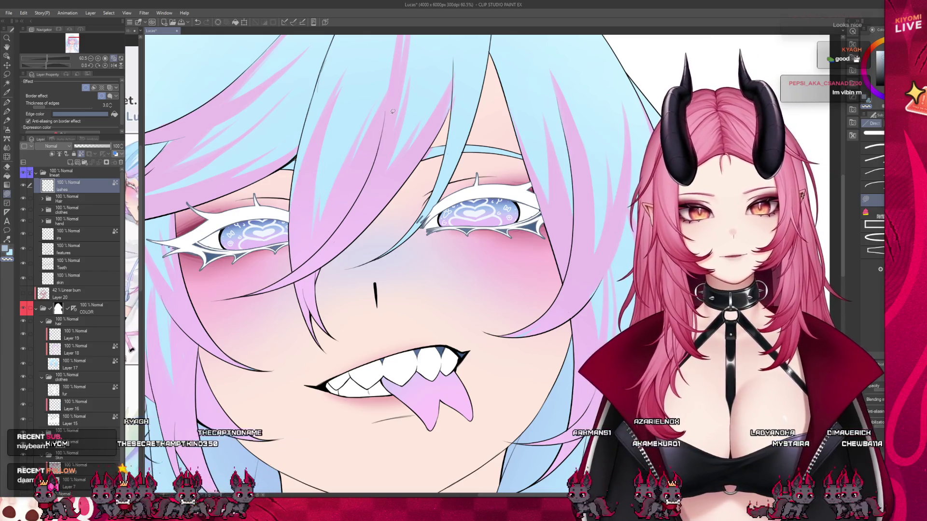
{"action": "scroll", "coordinate": [220, 281], "scroll_direction": "up", "scroll_amount": 4}
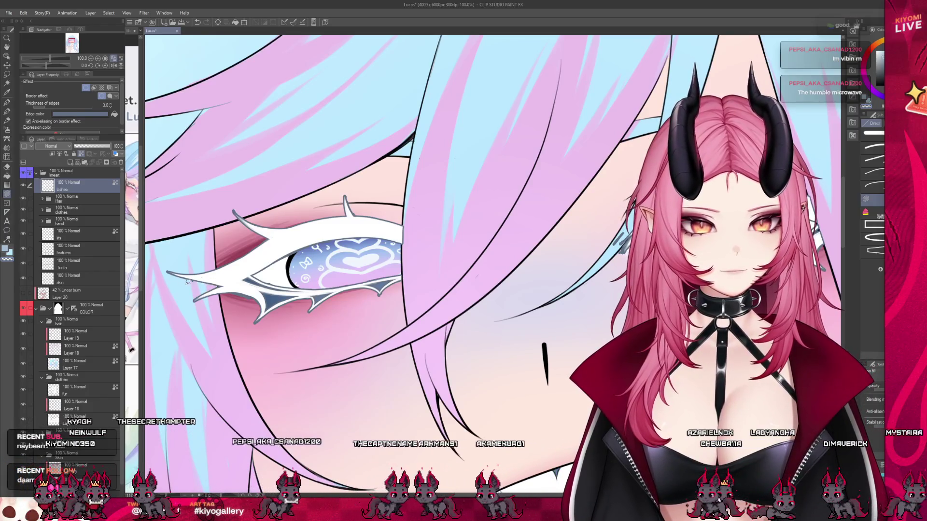
{"action": "scroll", "coordinate": [263, 280], "scroll_direction": "down", "scroll_amount": 2}
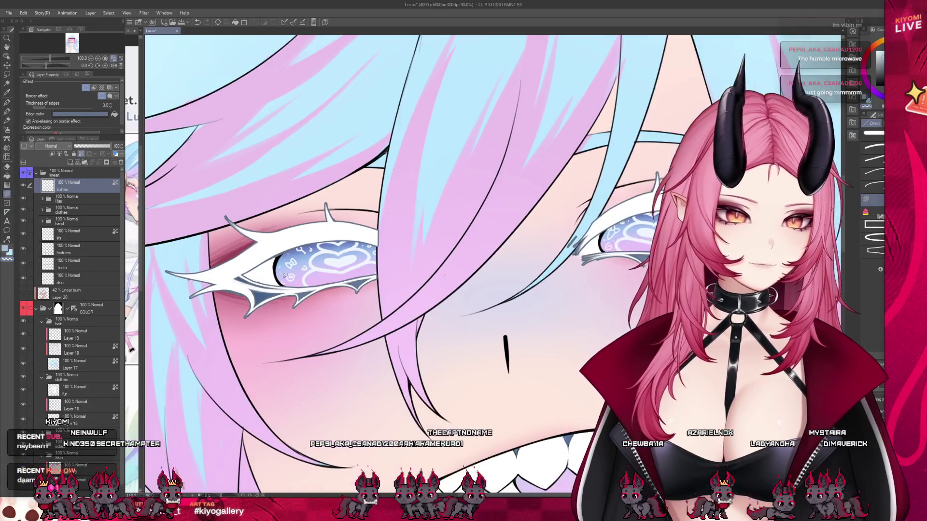
{"action": "scroll", "coordinate": [526, 283], "scroll_direction": "down", "scroll_amount": 1}
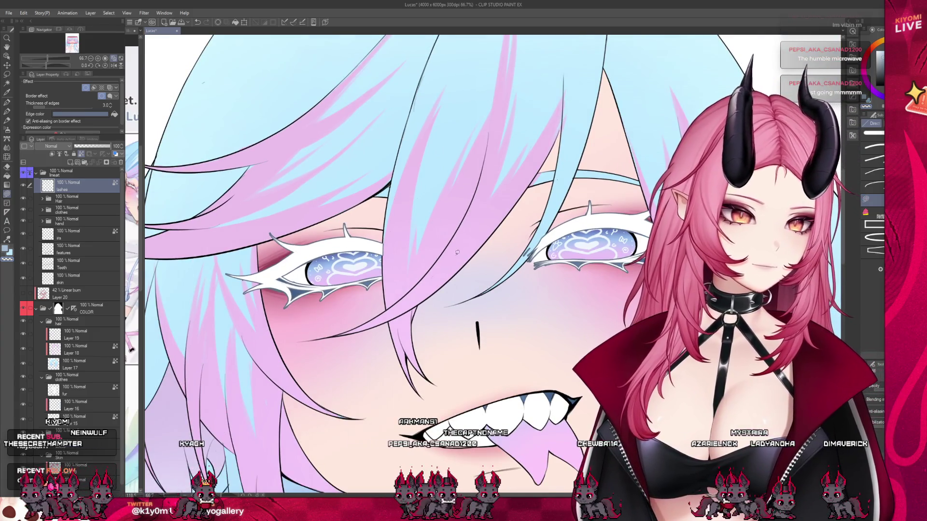
{"action": "left_click", "coordinate": [85, 87]}
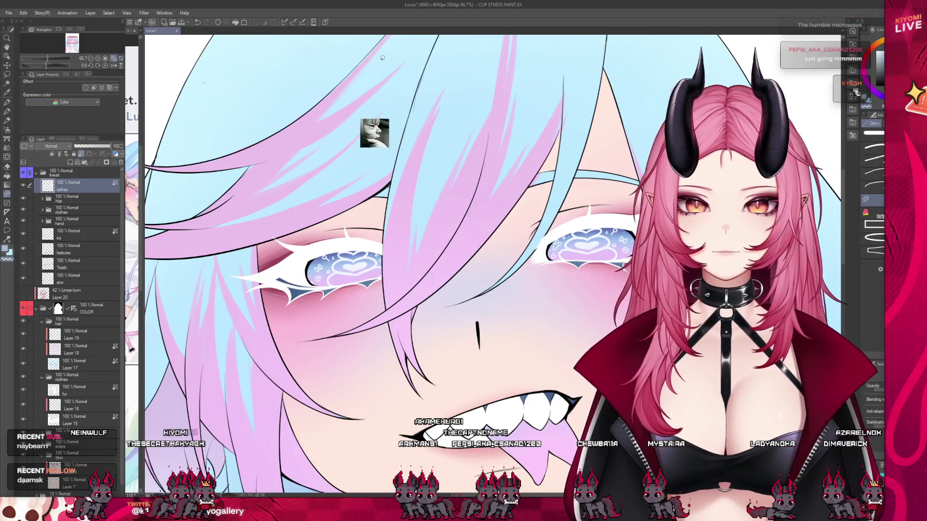
{"action": "key", "text": "x"}
{"action": "key", "text": "ctrl+shift+u"}
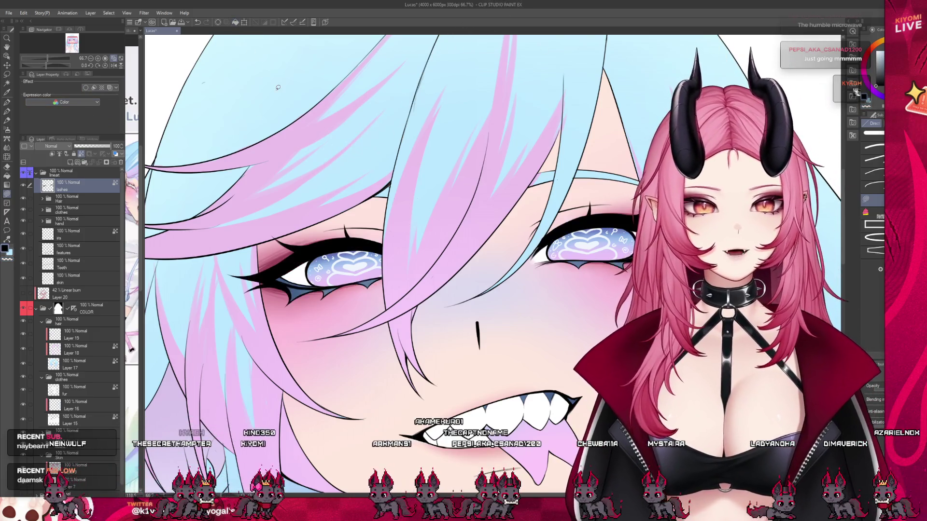
{"action": "scroll", "coordinate": [319, 143], "scroll_direction": "down", "scroll_amount": 4}
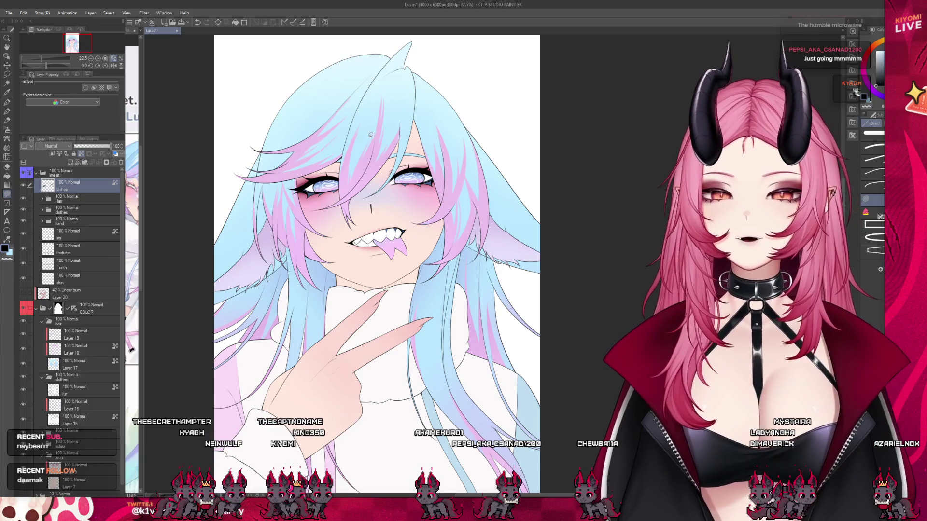
{"action": "scroll", "coordinate": [371, 135], "scroll_direction": "up", "scroll_amount": 1}
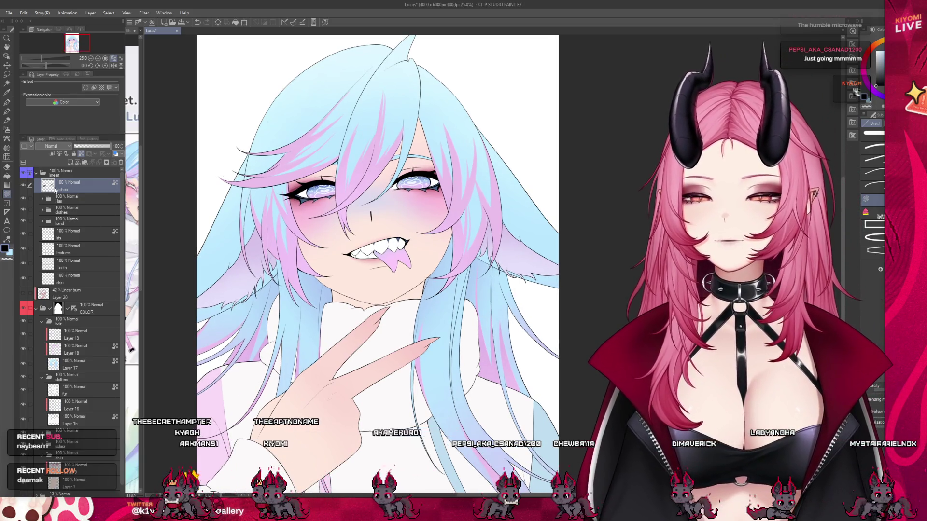
- Add Layer 21 above Skin Layer 9 and ready the airbrush with white
{"action": "left_click", "coordinate": [36, 172]}
{"action": "left_click", "coordinate": [72, 255]}
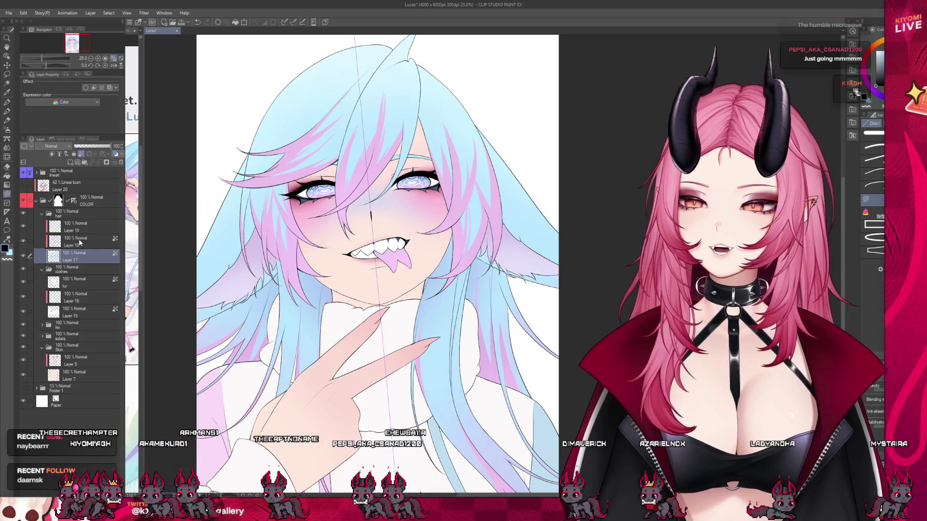
{"action": "left_click", "coordinate": [91, 359]}
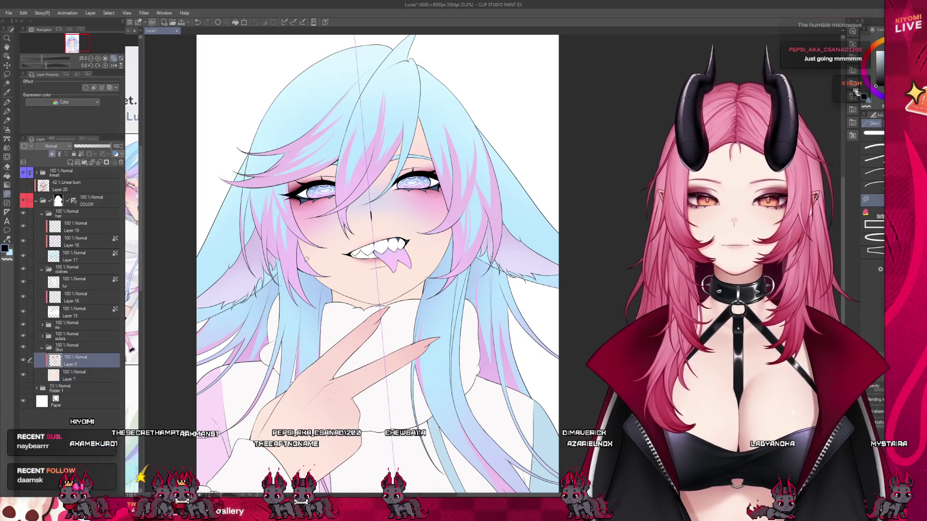
{"action": "scroll", "coordinate": [401, 170], "scroll_direction": "up", "scroll_amount": 2}
{"action": "scroll", "coordinate": [402, 170], "scroll_direction": "up", "scroll_amount": 3}
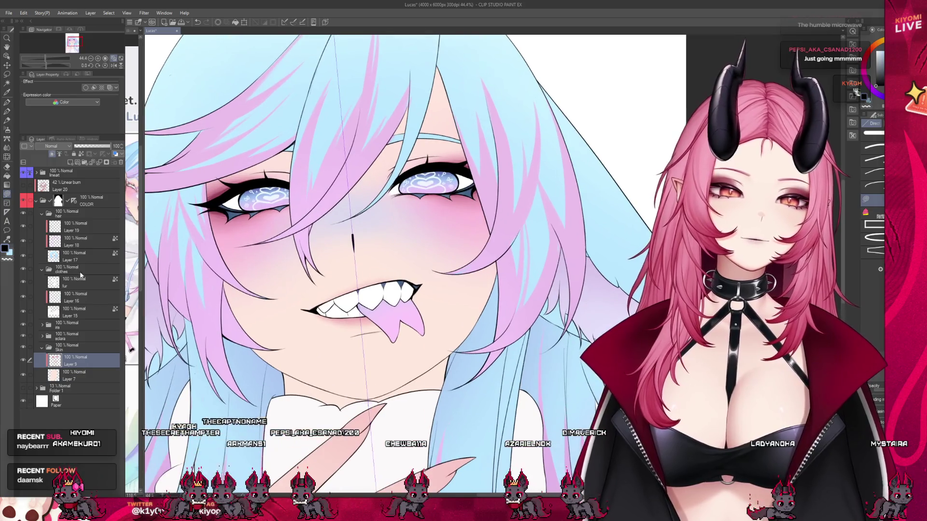
{"action": "left_click", "coordinate": [73, 163]}
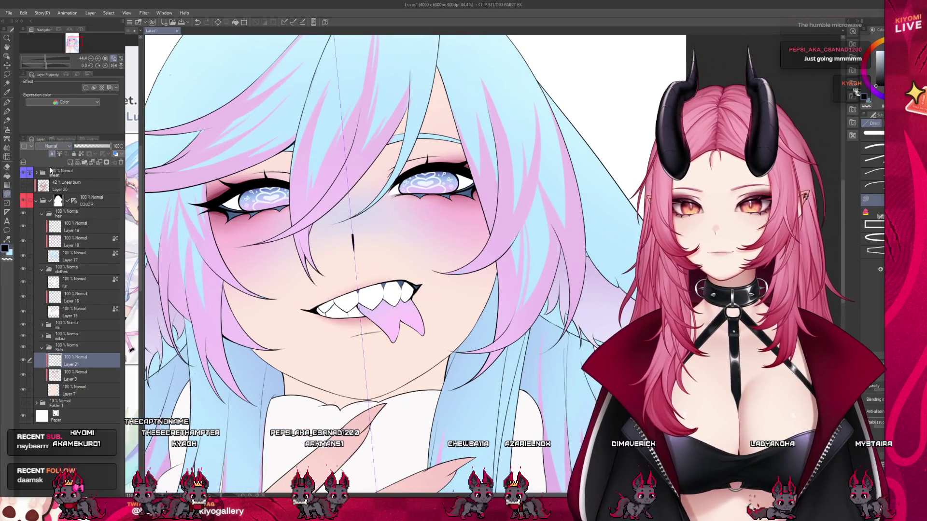
{"action": "left_click", "coordinate": [7, 129]}
{"action": "scroll", "coordinate": [358, 184], "scroll_direction": "up", "scroll_amount": 1}
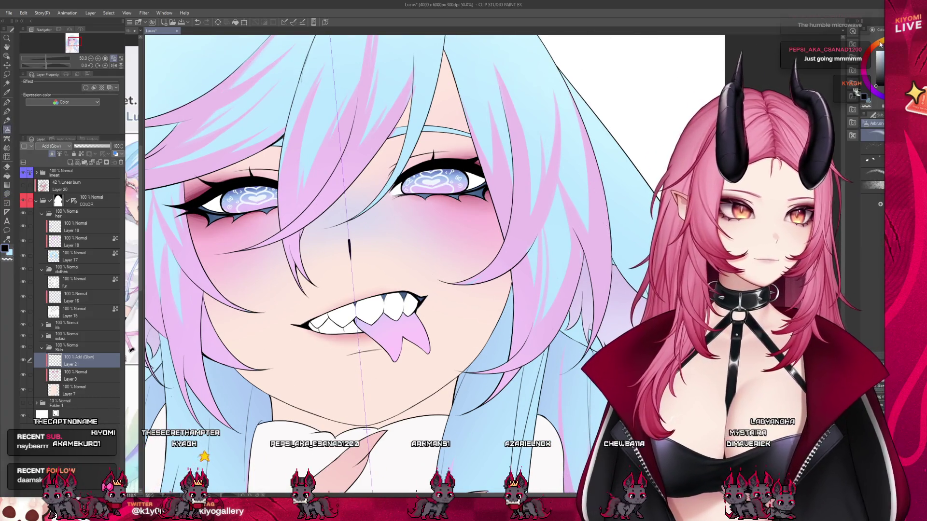
{"action": "key", "text": "x"}
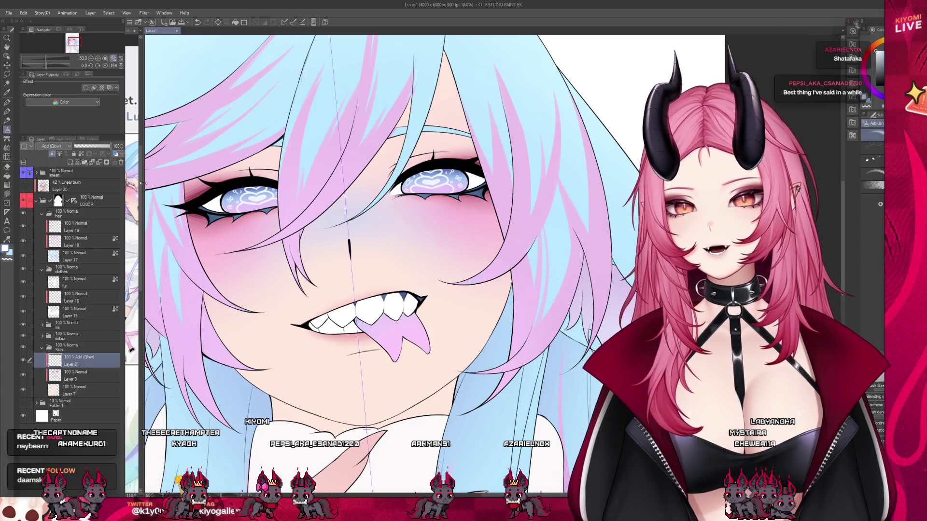
{"action": "left_click_drag", "start_coordinate": [143, 183], "coordinate": [495, 183]}
- Zoom in on the freckles panel of the reference sheet and select the watercolour brush
{"action": "scroll", "coordinate": [299, 242], "scroll_direction": "up", "scroll_amount": 2}
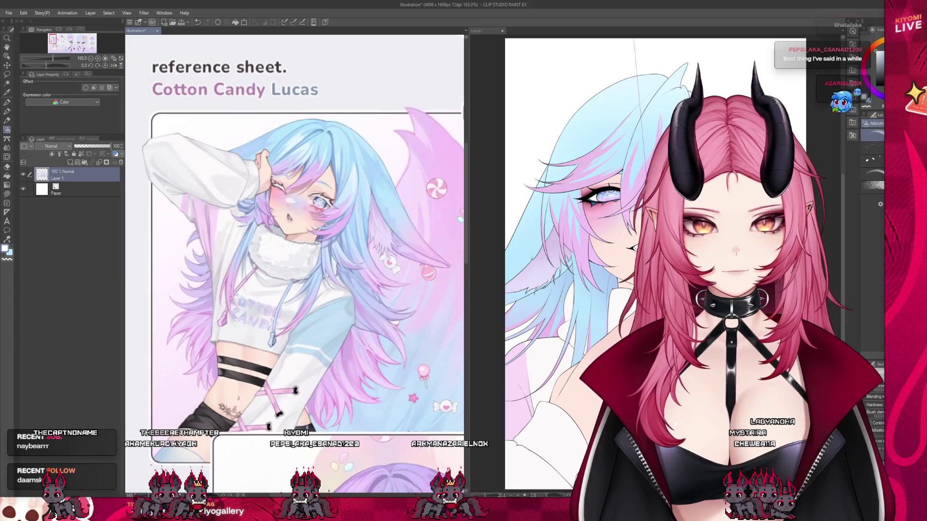
{"action": "scroll", "coordinate": [304, 174], "scroll_direction": "up", "scroll_amount": 3}
{"action": "scroll", "coordinate": [195, 189], "scroll_direction": "down", "scroll_amount": 5}
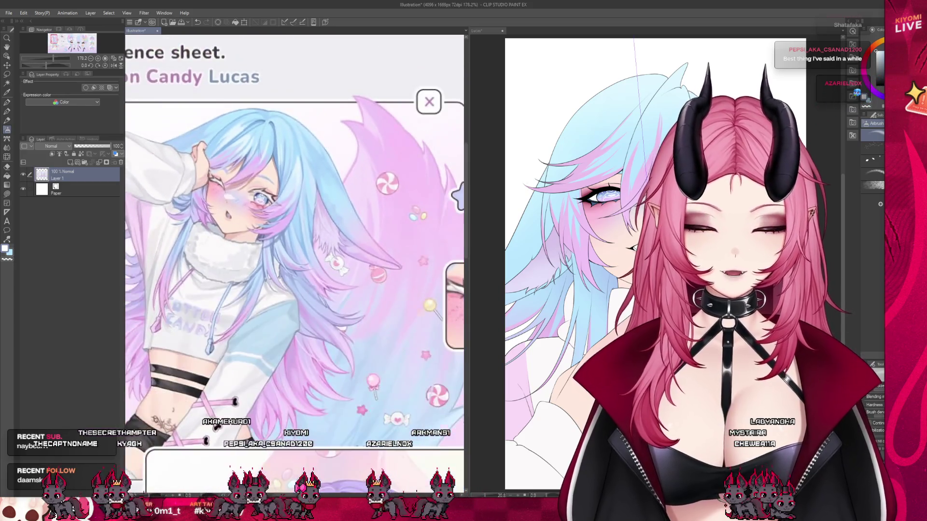
{"action": "scroll", "coordinate": [294, 266], "scroll_direction": "down", "scroll_amount": 1}
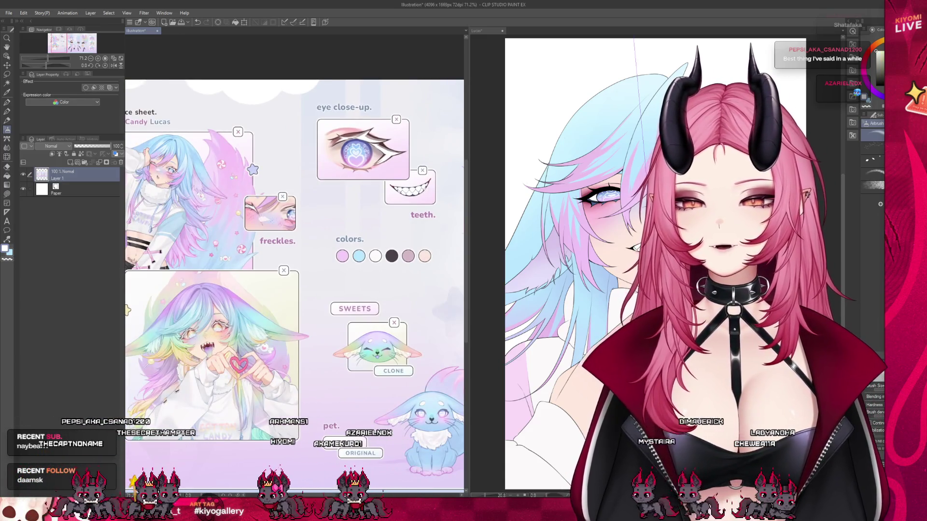
{"action": "left_click", "coordinate": [7, 111]}
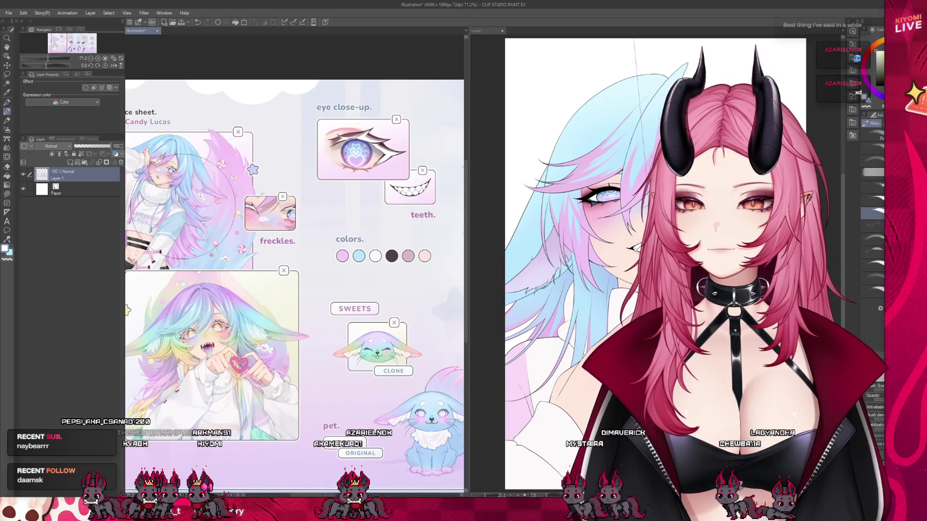
- Drag the pane splitter back so the Lucas face fills the view again
{"action": "scroll", "coordinate": [226, 208], "scroll_direction": "up", "scroll_amount": 4}
{"action": "scroll", "coordinate": [310, 210], "scroll_direction": "up", "scroll_amount": 2}
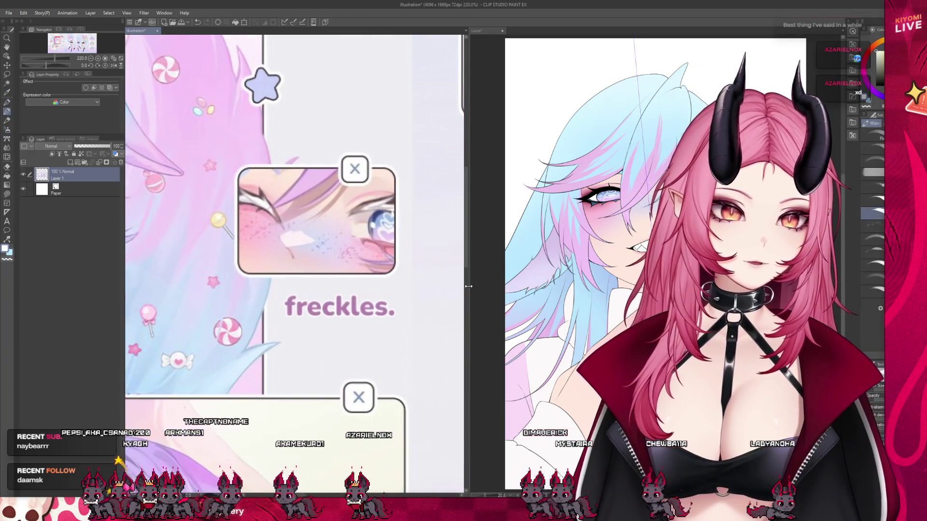
{"action": "left_click_drag", "start_coordinate": [468, 286], "coordinate": [158, 287]}
{"action": "scroll", "coordinate": [516, 191], "scroll_direction": "up", "scroll_amount": 4}
{"action": "scroll", "coordinate": [517, 190], "scroll_direction": "up", "scroll_amount": 2}
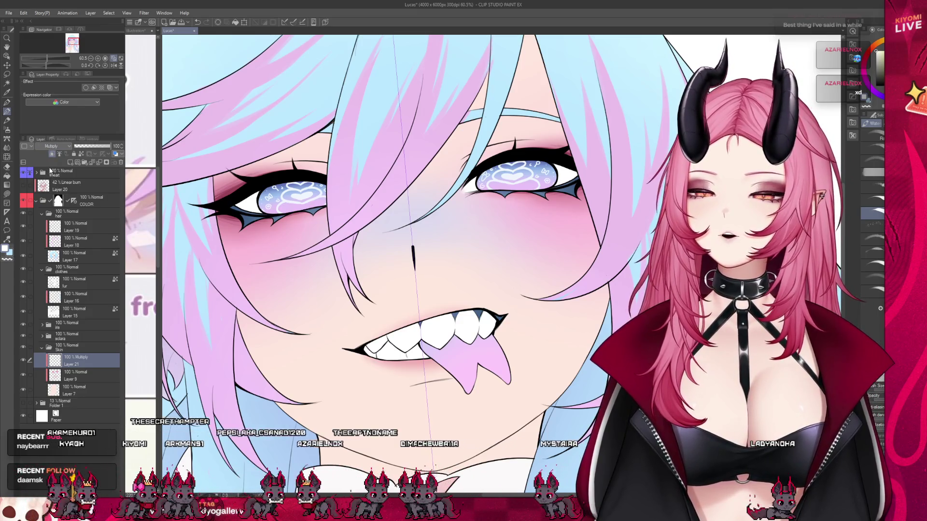
- Switch Layer 21's blend mode to Multiply, eyedrop the cheek's blush pink, and lower opacity to 47%
{"action": "left_click", "coordinate": [56, 145]}
{"action": "left_click", "coordinate": [53, 166]}
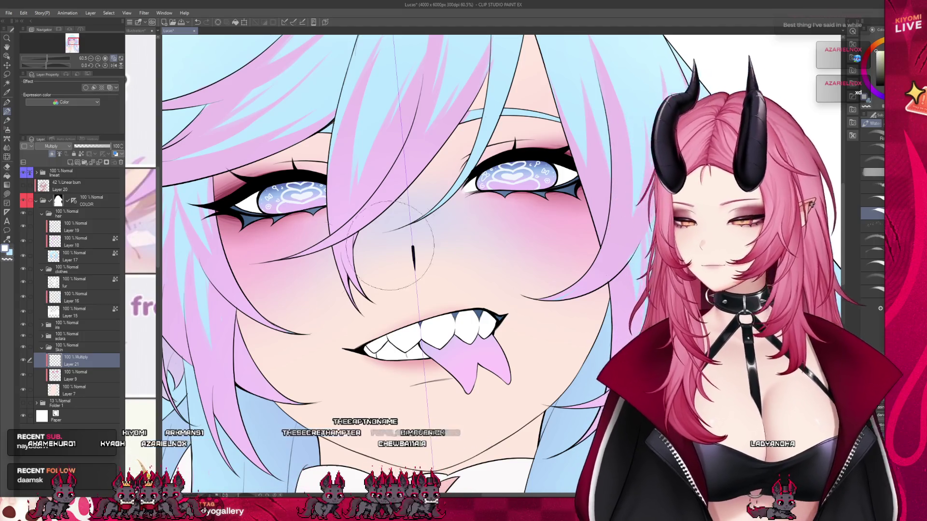
{"action": "scroll", "coordinate": [434, 164], "scroll_direction": "up", "scroll_amount": 2}
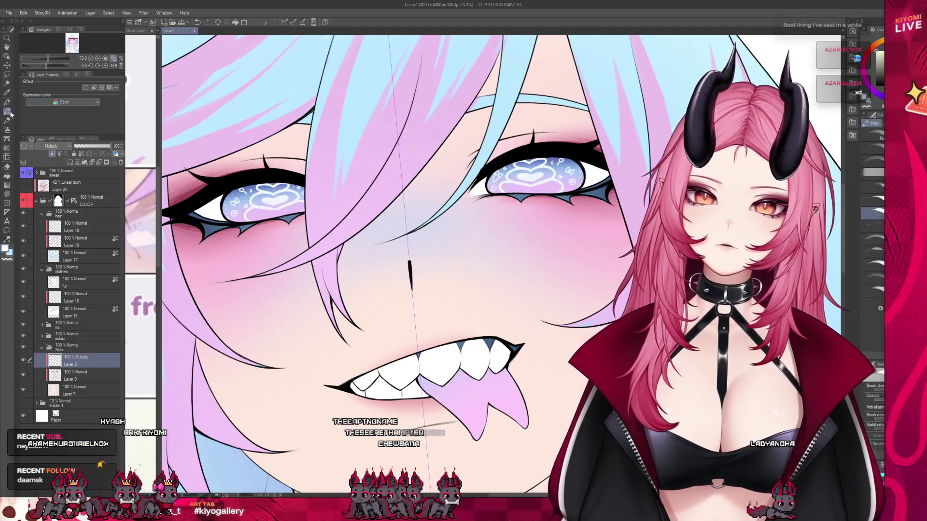
{"action": "left_click", "coordinate": [577, 213], "text": "alt"}
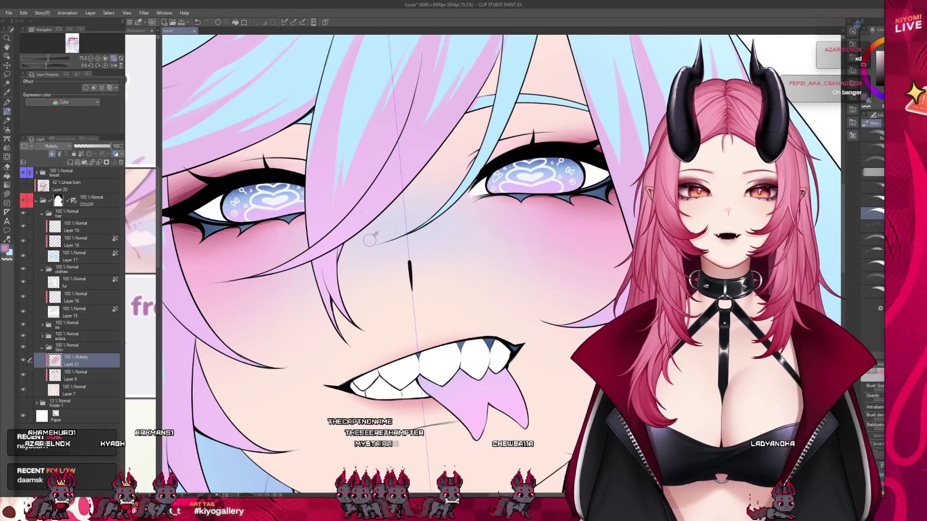
{"action": "left_click_drag", "start_coordinate": [110, 146], "coordinate": [105, 146]}
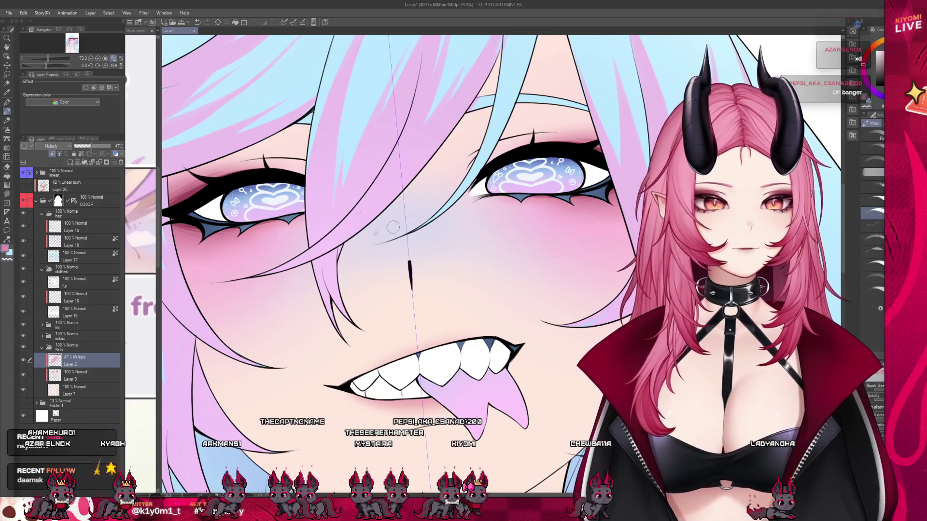
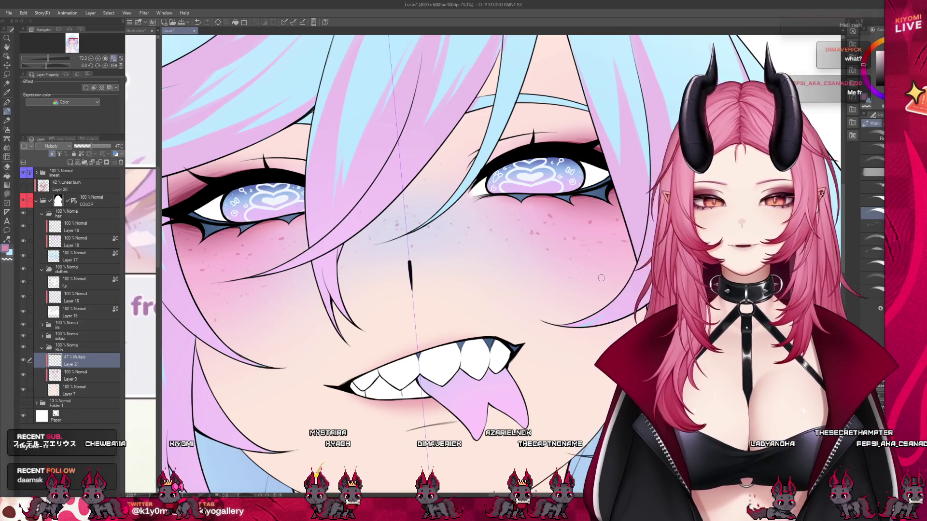
- Add a new raster layer above the skin and set its blend mode to Multiply
{"action": "scroll", "coordinate": [601, 278], "scroll_direction": "down", "scroll_amount": 1}
{"action": "scroll", "coordinate": [335, 305], "scroll_direction": "down", "scroll_amount": 2}
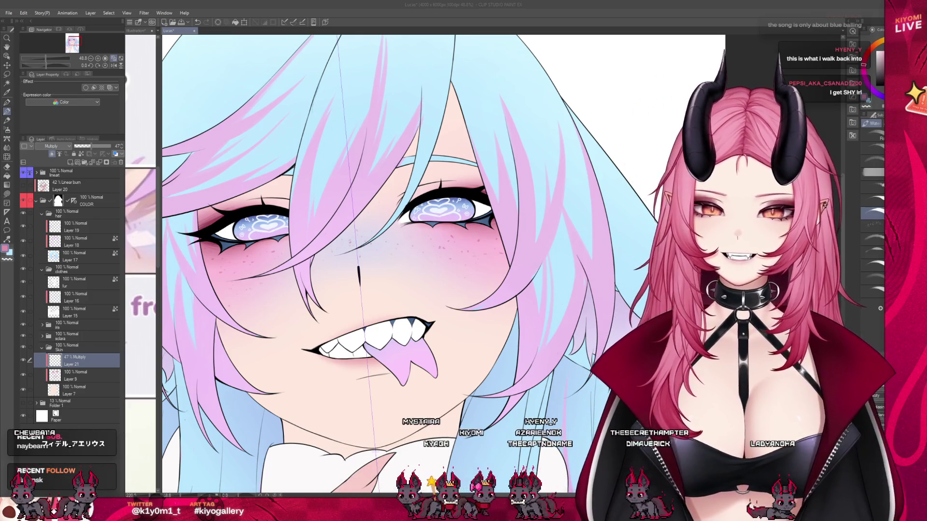
{"action": "scroll", "coordinate": [369, 239], "scroll_direction": "down", "scroll_amount": 6}
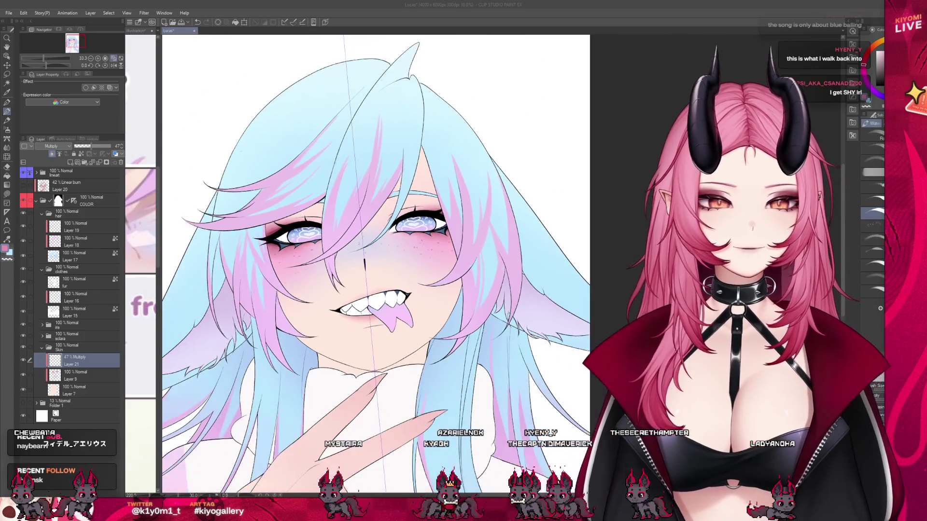
{"action": "scroll", "coordinate": [386, 255], "scroll_direction": "up", "scroll_amount": 3}
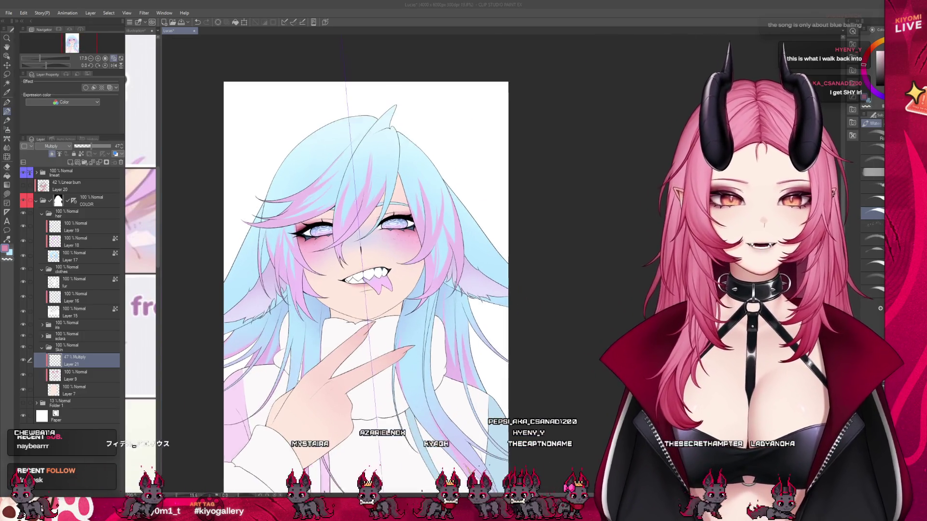
{"action": "scroll", "coordinate": [369, 241], "scroll_direction": "down", "scroll_amount": 2}
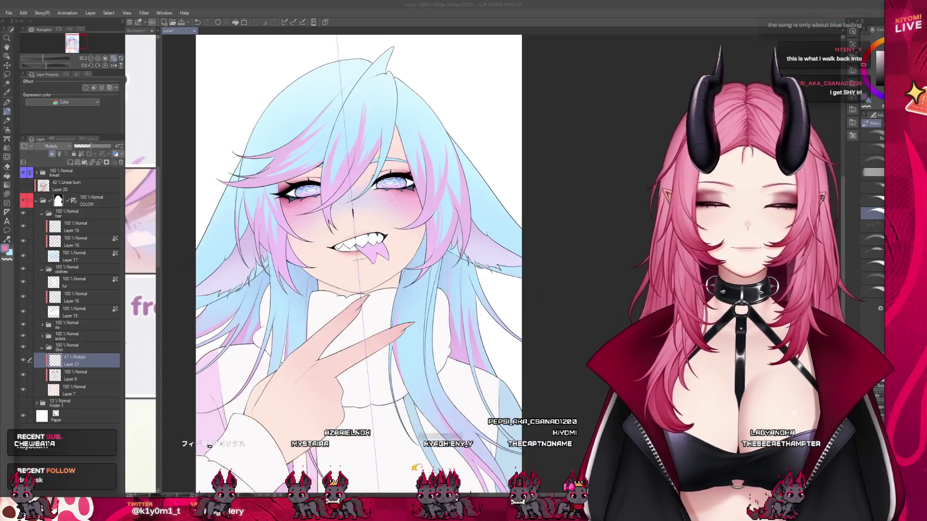
{"action": "scroll", "coordinate": [369, 241], "scroll_direction": "up", "scroll_amount": 3}
{"action": "scroll", "coordinate": [343, 259], "scroll_direction": "up", "scroll_amount": 1}
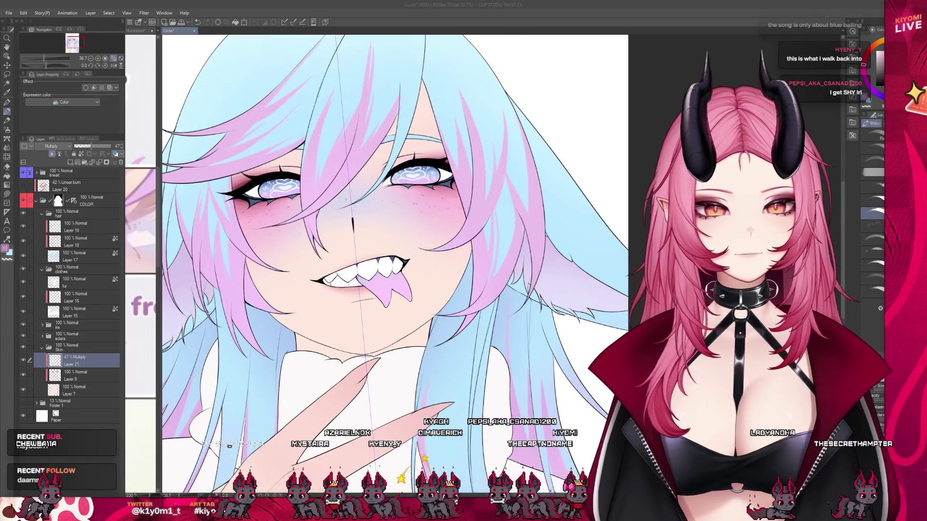
{"action": "left_click", "coordinate": [52, 155]}
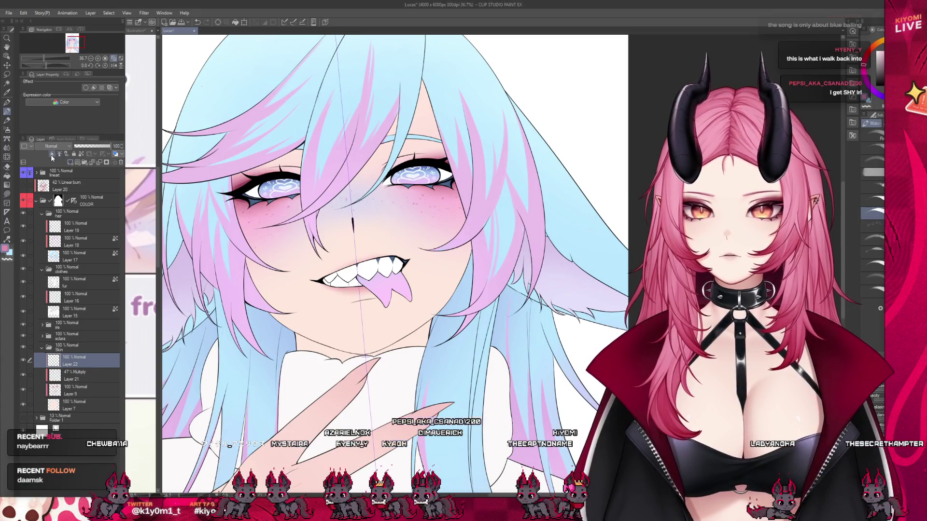
{"action": "left_click", "coordinate": [26, 189]}
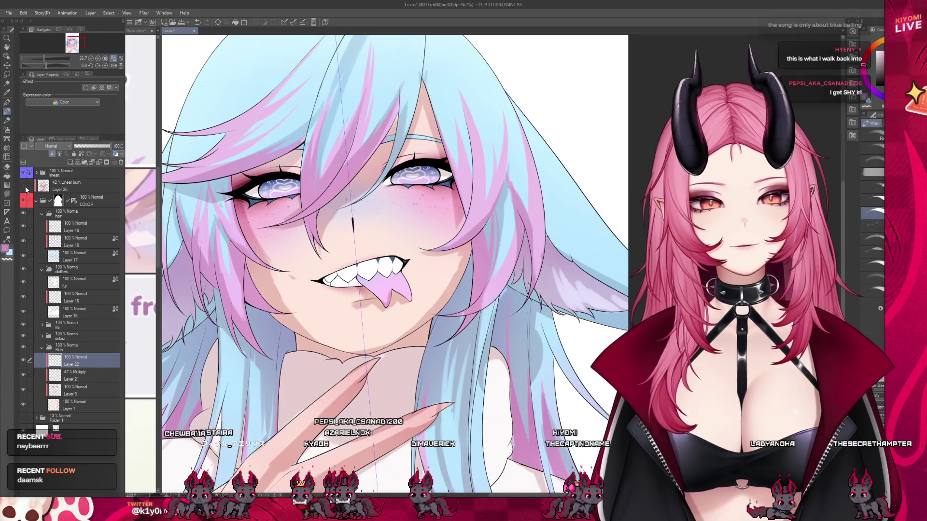
{"action": "left_click", "coordinate": [27, 189]}
{"action": "left_click", "coordinate": [50, 146]}
{"action": "left_click", "coordinate": [51, 164]}
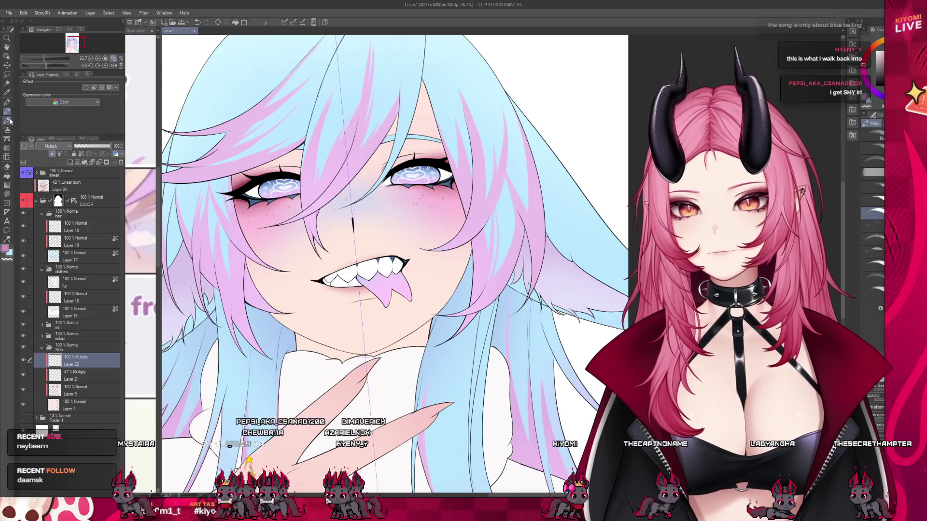
- Pick a skin pink and brush shading on the left cheek, redoing the first stroke
{"action": "scroll", "coordinate": [351, 92], "scroll_direction": "up", "scroll_amount": 2}
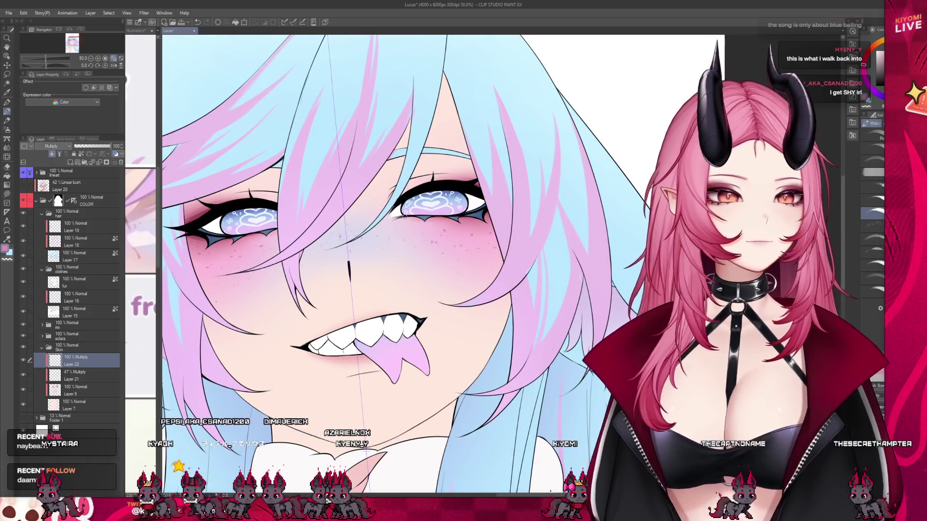
{"action": "scroll", "coordinate": [386, 329], "scroll_direction": "down", "scroll_amount": 1}
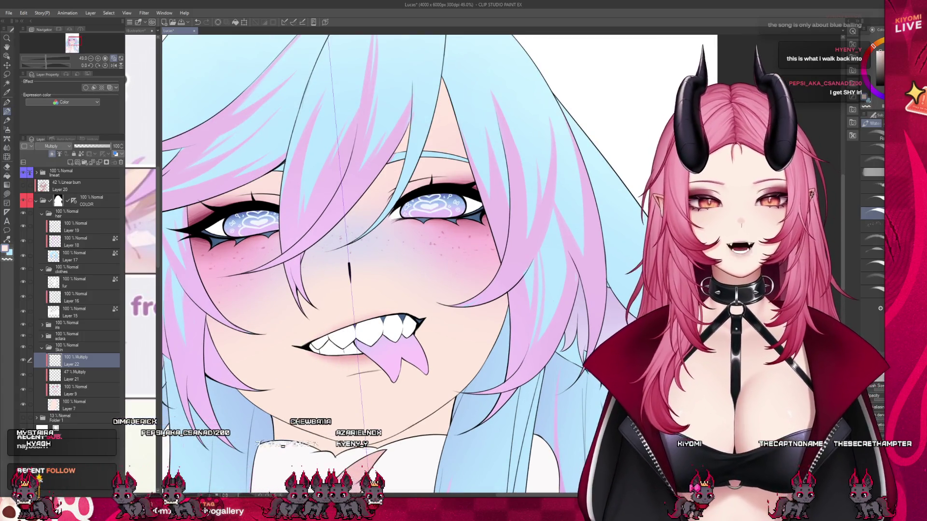
{"action": "left_click", "coordinate": [323, 357], "text": "alt"}
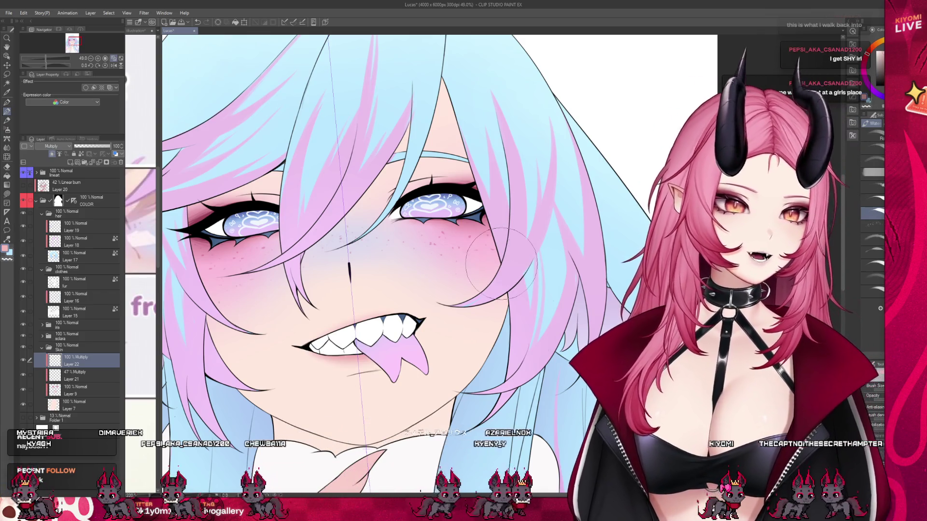
{"action": "mouse_move", "coordinate": [284, 280]}
{"action": "left_mouse_down"}
{"action": "mouse_move", "coordinate": [219, 268]}
{"action": "mouse_move", "coordinate": [321, 244]}
{"action": "left_mouse_up"}
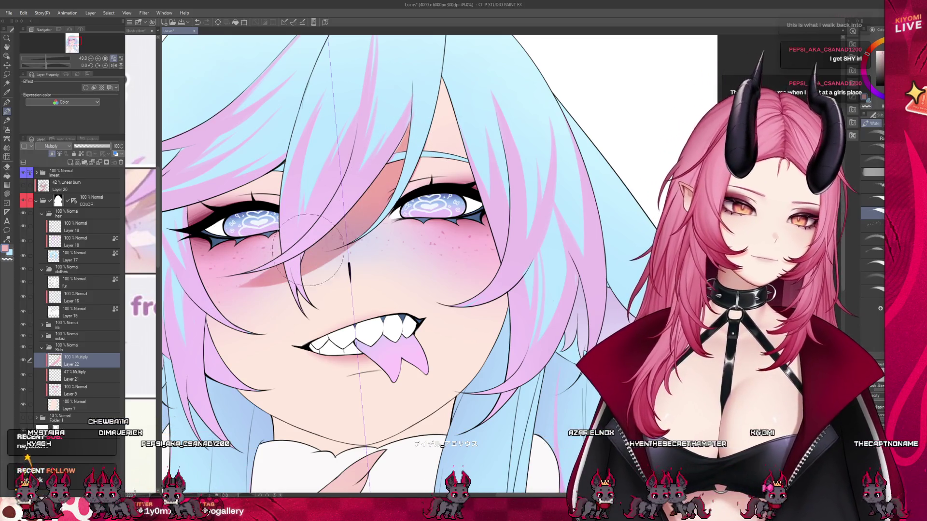
{"action": "key", "text": "ctrl+z"}
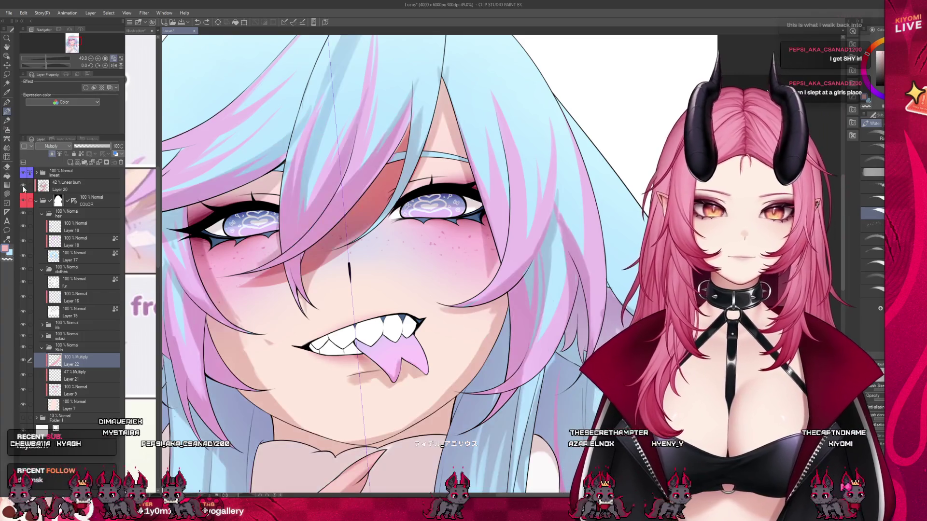
{"action": "left_click_drag", "start_coordinate": [280, 277], "coordinate": [217, 311]}
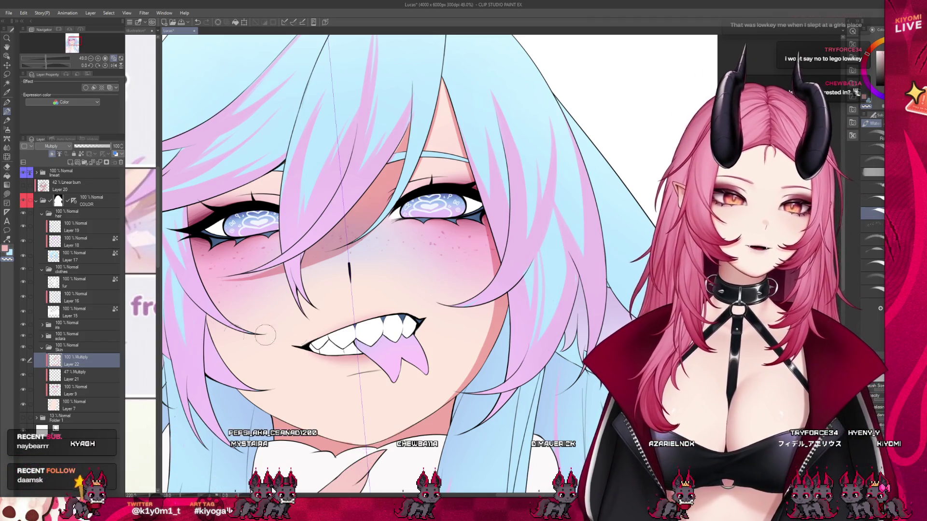
{"action": "left_click", "coordinate": [26, 191]}
{"action": "left_click", "coordinate": [25, 191]}
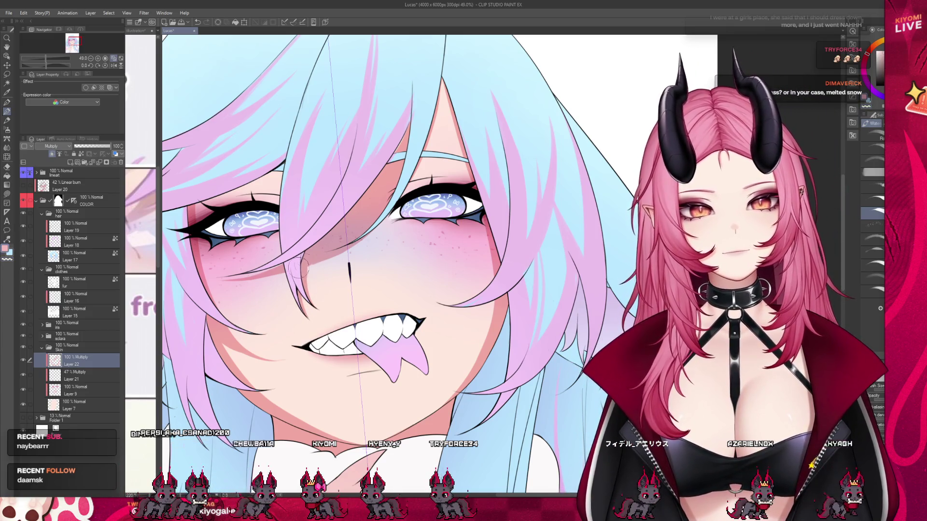
{"action": "scroll", "coordinate": [420, 181], "scroll_direction": "down", "scroll_amount": 3}
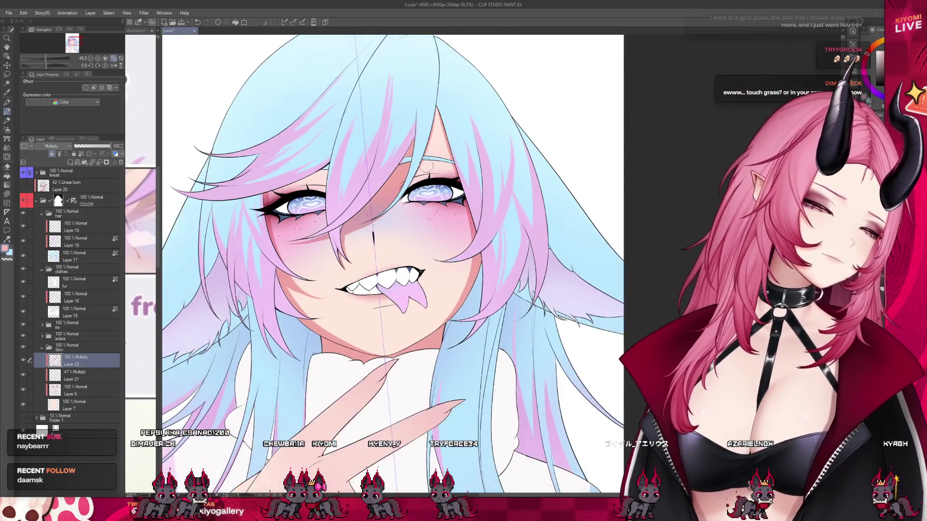
{"action": "scroll", "coordinate": [421, 160], "scroll_direction": "up", "scroll_amount": 2}
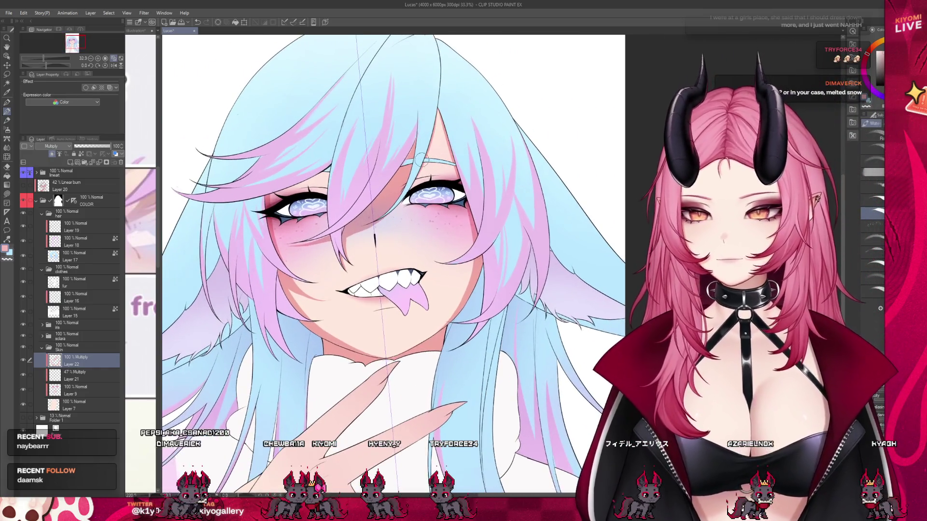
{"action": "scroll", "coordinate": [421, 161], "scroll_direction": "up", "scroll_amount": 1}
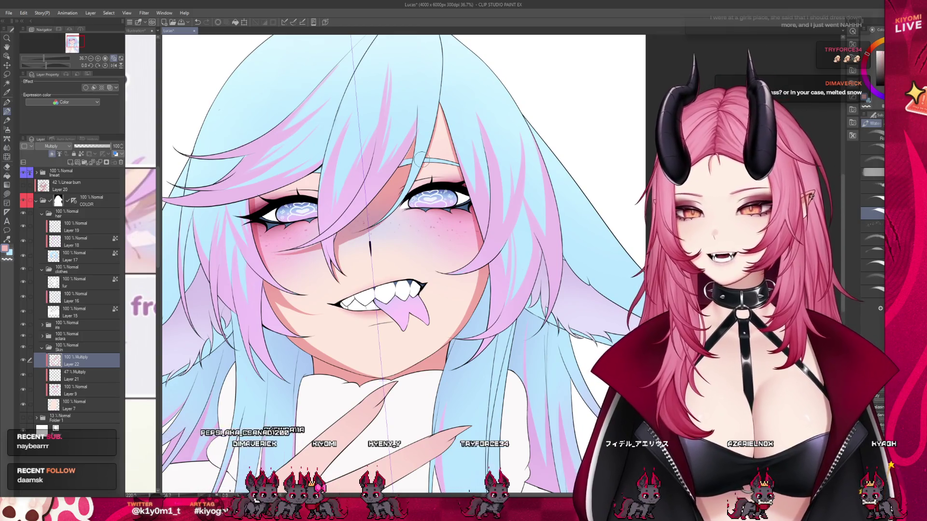
{"action": "scroll", "coordinate": [423, 157], "scroll_direction": "up", "scroll_amount": 1}
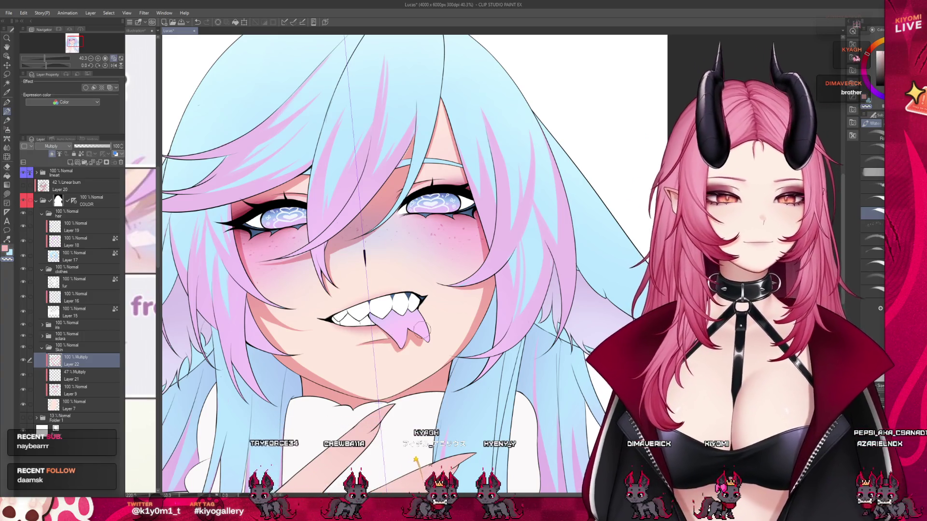
{"action": "scroll", "coordinate": [339, 207], "scroll_direction": "down", "scroll_amount": 5}
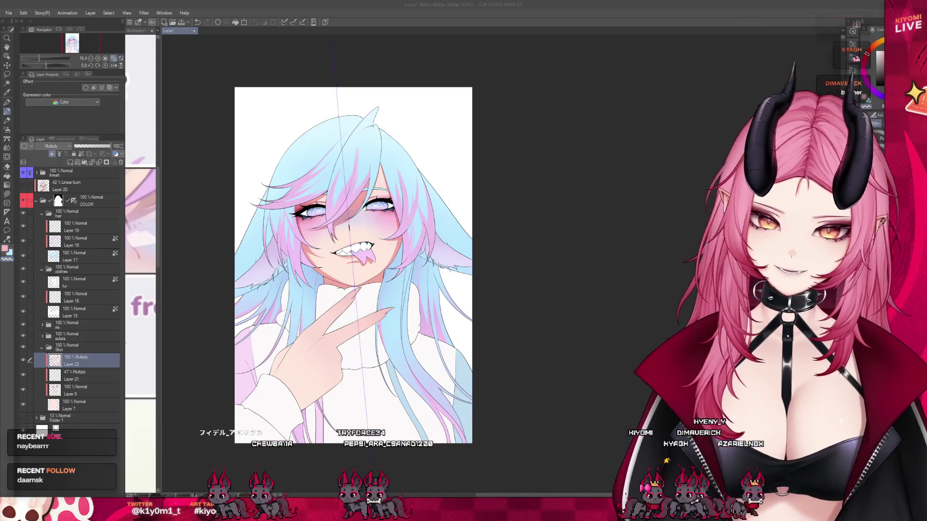
{"action": "scroll", "coordinate": [398, 232], "scroll_direction": "up", "scroll_amount": 2}
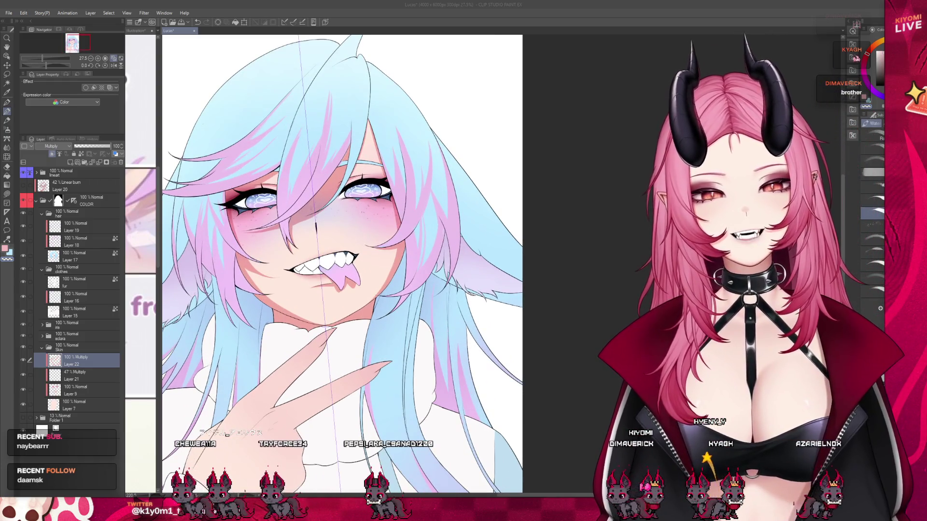
{"action": "scroll", "coordinate": [295, 206], "scroll_direction": "up", "scroll_amount": 2}
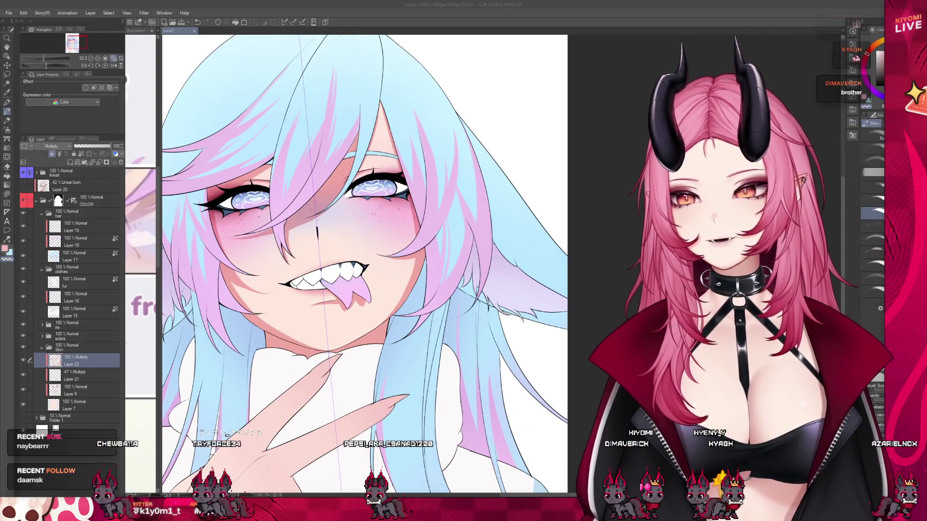
{"action": "scroll", "coordinate": [338, 82], "scroll_direction": "up", "scroll_amount": 2}
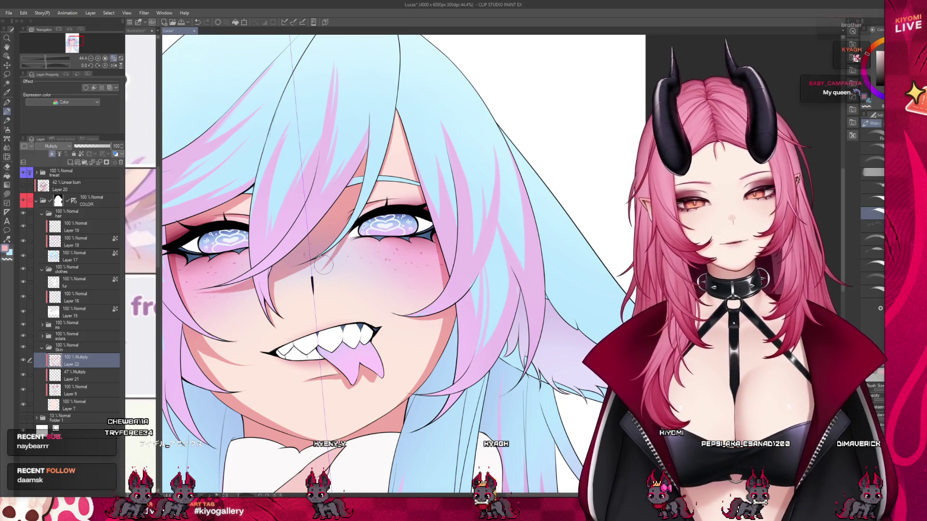
{"action": "scroll", "coordinate": [309, 302], "scroll_direction": "down", "scroll_amount": 3}
{"action": "scroll", "coordinate": [299, 304], "scroll_direction": "up", "scroll_amount": 3}
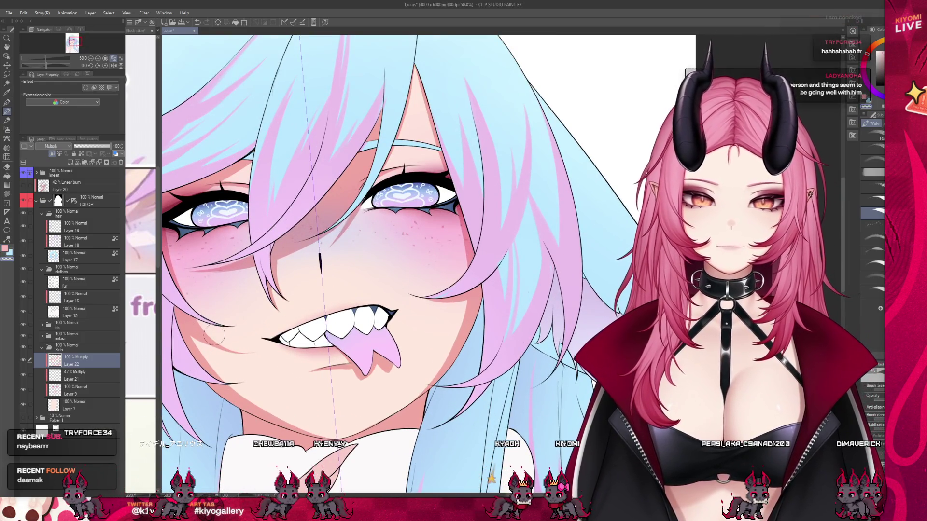
{"action": "scroll", "coordinate": [217, 233], "scroll_direction": "down", "scroll_amount": 3}
{"action": "scroll", "coordinate": [219, 233], "scroll_direction": "up", "scroll_amount": 2}
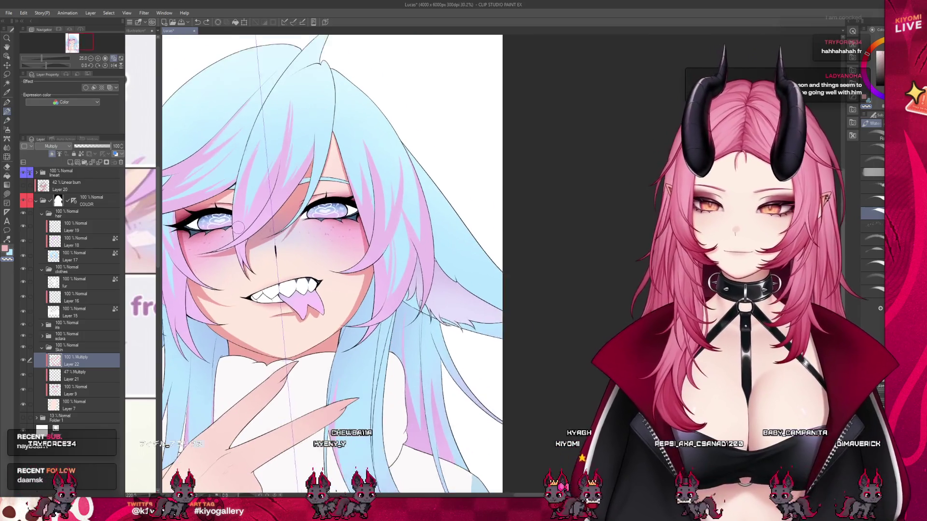
{"action": "scroll", "coordinate": [289, 322], "scroll_direction": "up", "scroll_amount": 2}
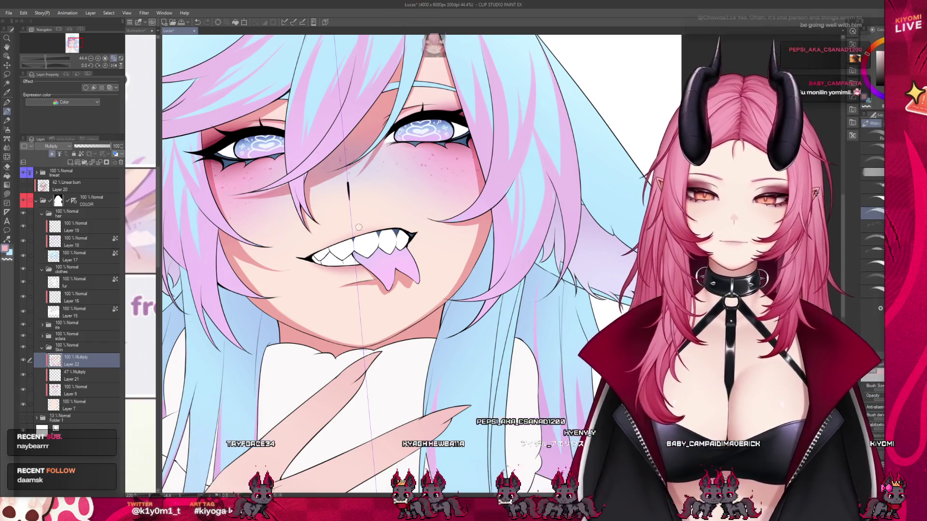
{"action": "scroll", "coordinate": [375, 263], "scroll_direction": "up", "scroll_amount": 2}
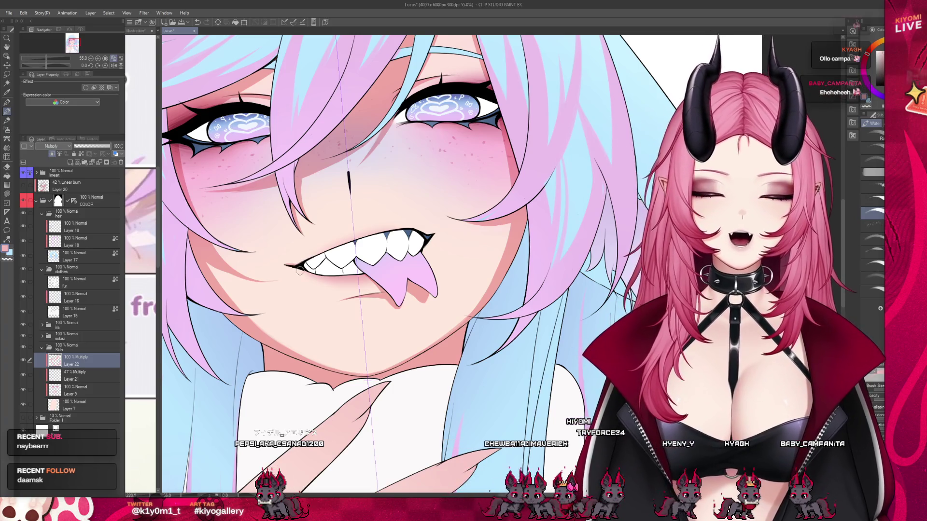
{"action": "scroll", "coordinate": [309, 261], "scroll_direction": "up", "scroll_amount": 3}
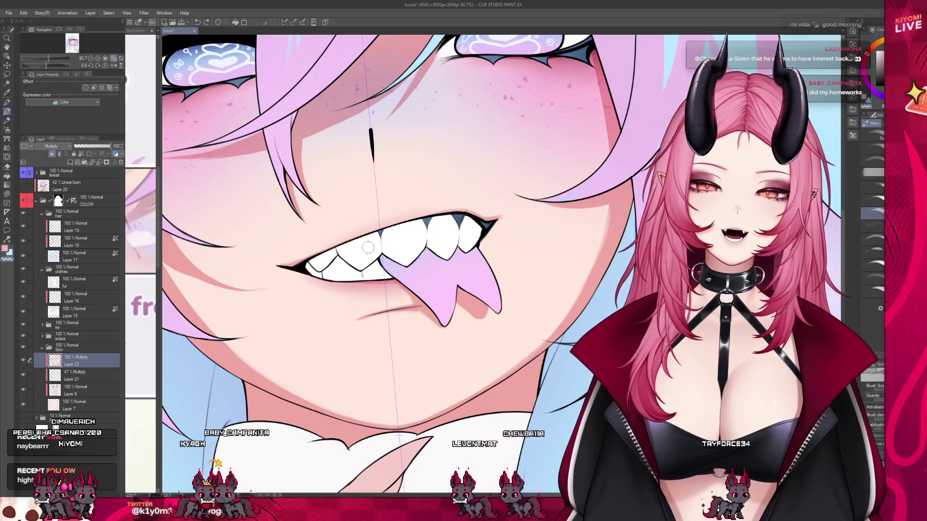
{"action": "scroll", "coordinate": [358, 261], "scroll_direction": "down", "scroll_amount": 3}
{"action": "scroll", "coordinate": [338, 279], "scroll_direction": "up", "scroll_amount": 2}
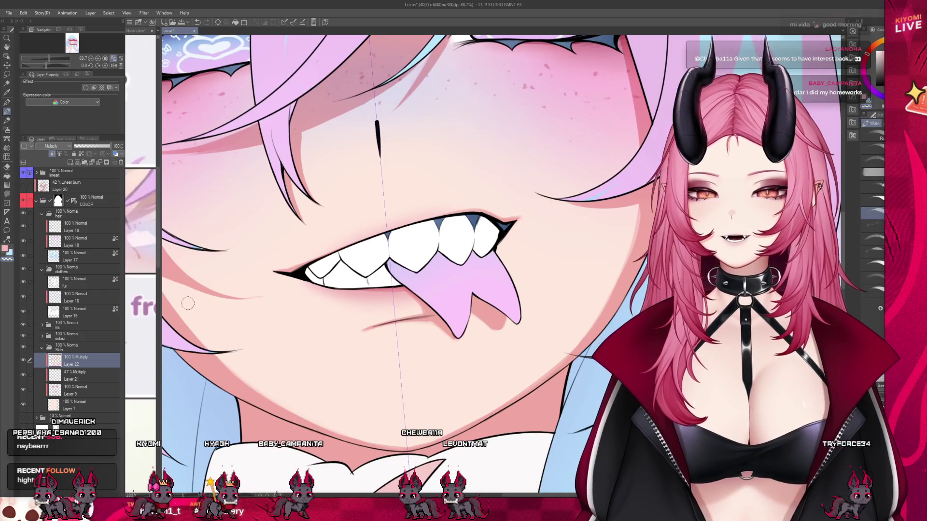
{"action": "scroll", "coordinate": [244, 311], "scroll_direction": "down", "scroll_amount": 2}
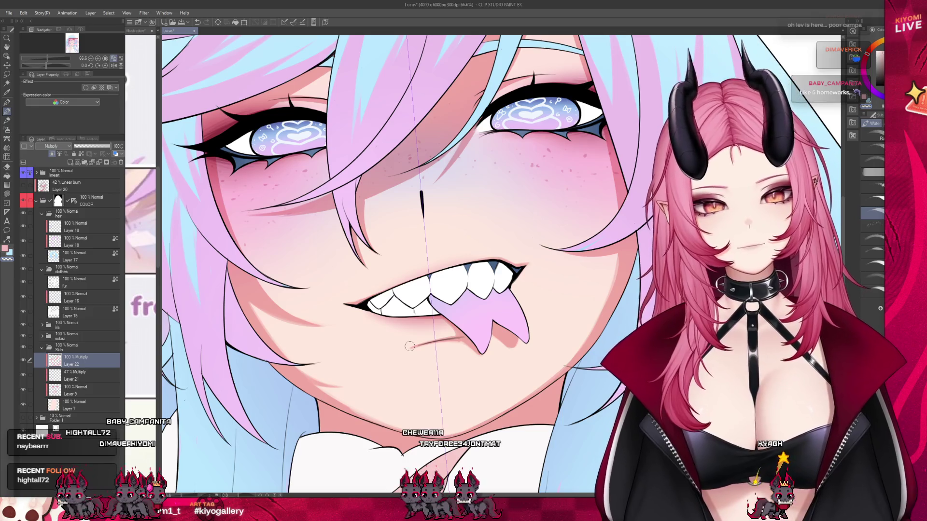
{"action": "scroll", "coordinate": [415, 329], "scroll_direction": "down", "scroll_amount": 2}
{"action": "scroll", "coordinate": [448, 269], "scroll_direction": "up", "scroll_amount": 1}
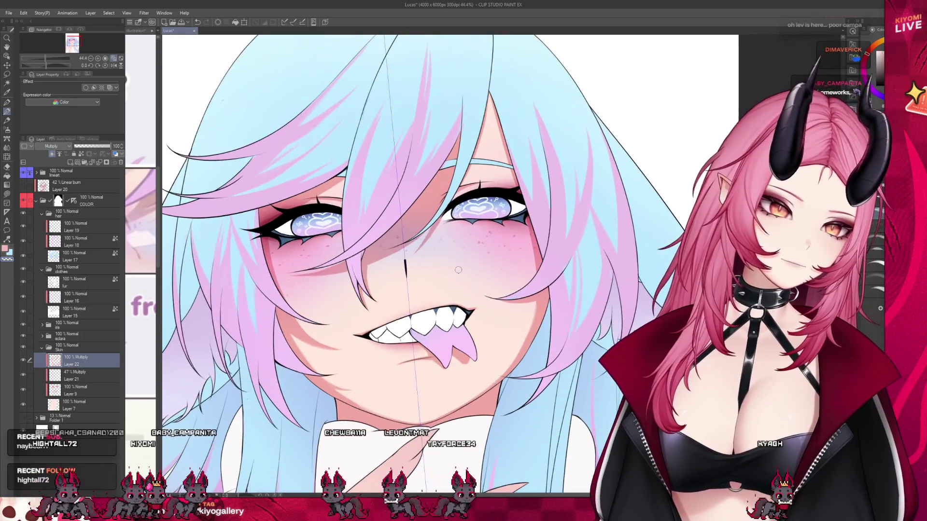
{"action": "scroll", "coordinate": [422, 169], "scroll_direction": "up", "scroll_amount": 1}
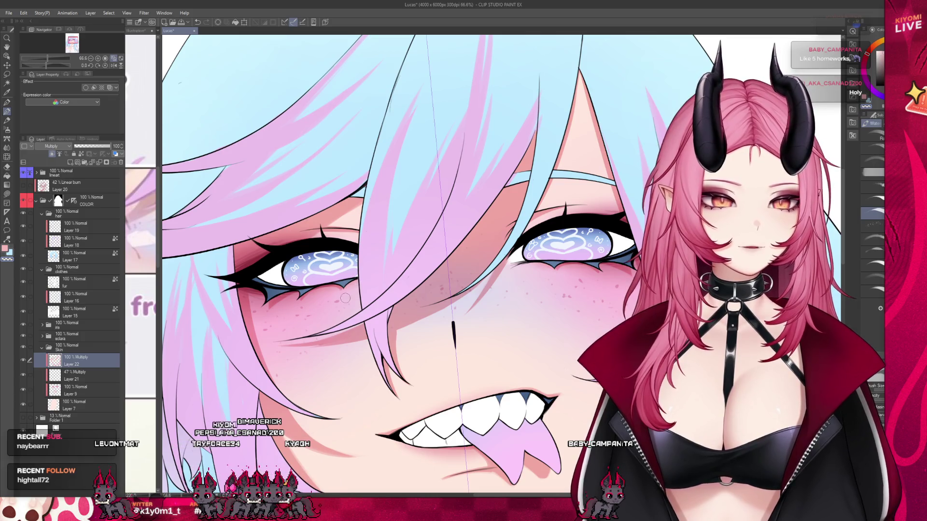
{"action": "scroll", "coordinate": [359, 229], "scroll_direction": "down", "scroll_amount": 5}
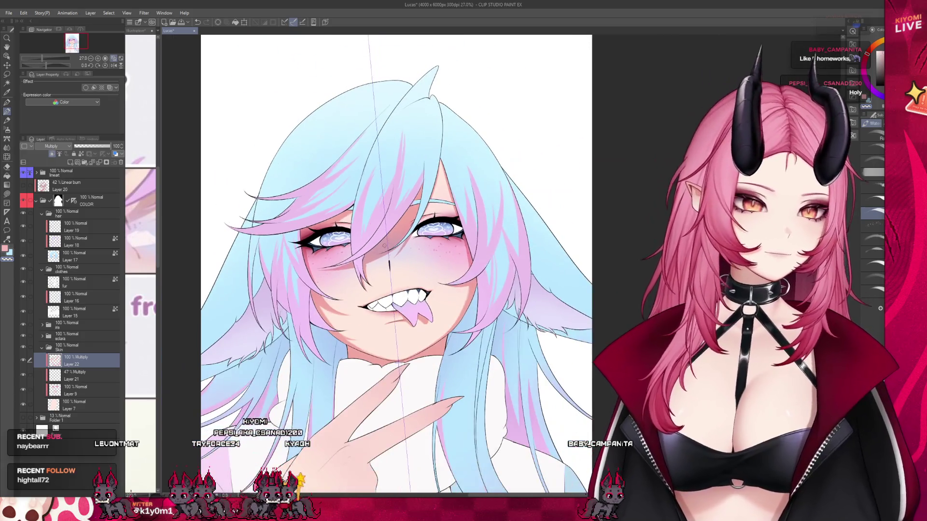
{"action": "scroll", "coordinate": [387, 242], "scroll_direction": "up", "scroll_amount": 3}
{"action": "scroll", "coordinate": [387, 241], "scroll_direction": "up", "scroll_amount": 1}
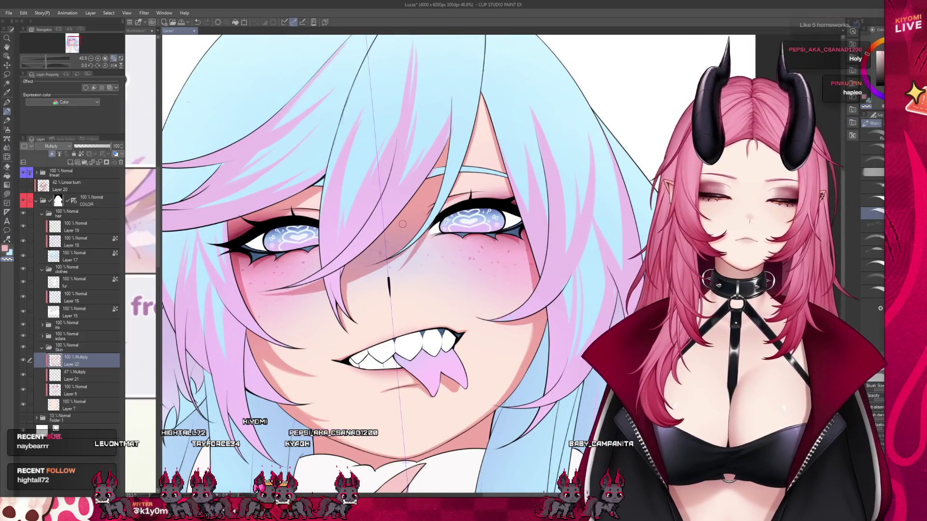
{"action": "scroll", "coordinate": [358, 172], "scroll_direction": "down", "scroll_amount": 5}
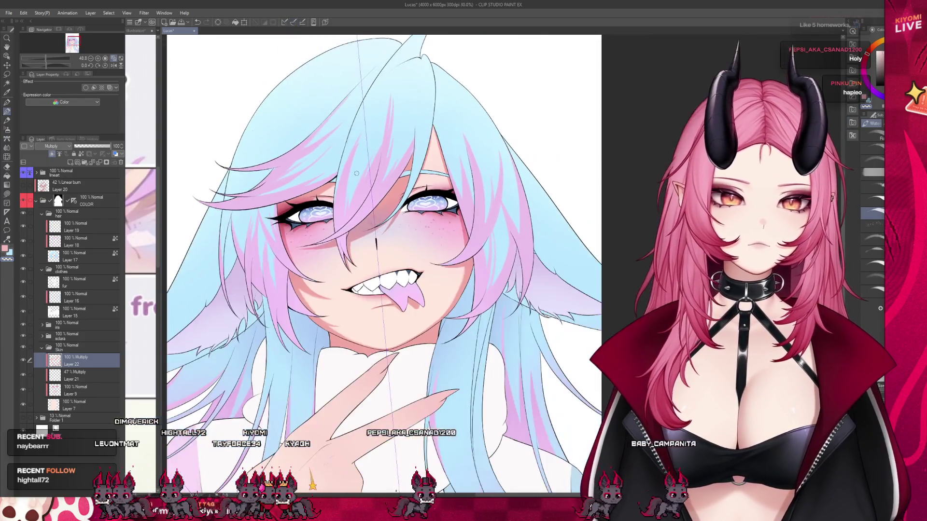
{"action": "scroll", "coordinate": [358, 172], "scroll_direction": "up", "scroll_amount": 2}
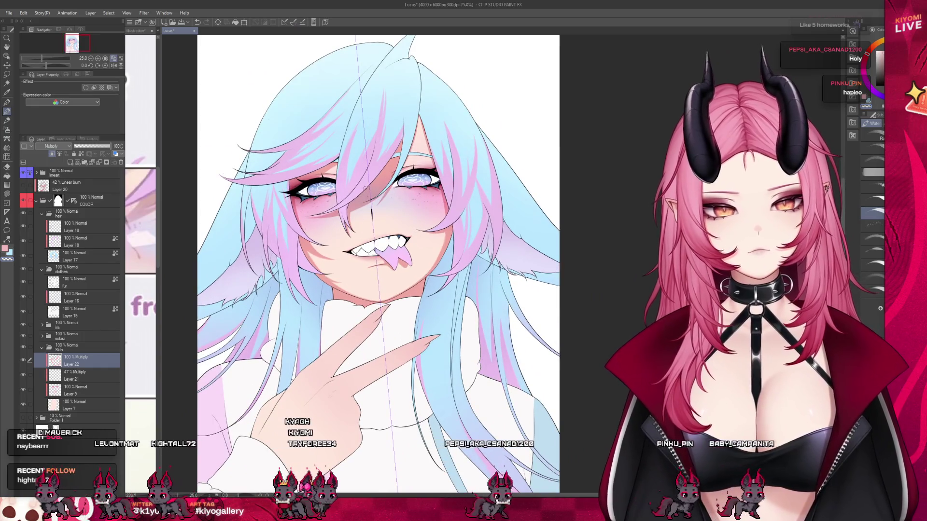
{"action": "scroll", "coordinate": [337, 177], "scroll_direction": "up", "scroll_amount": 2}
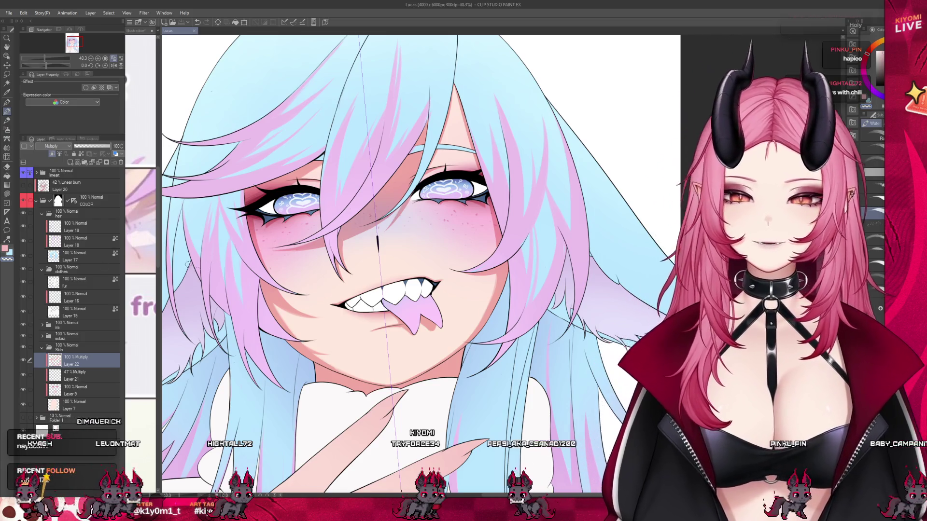
{"action": "scroll", "coordinate": [325, 355], "scroll_direction": "up", "scroll_amount": 2}
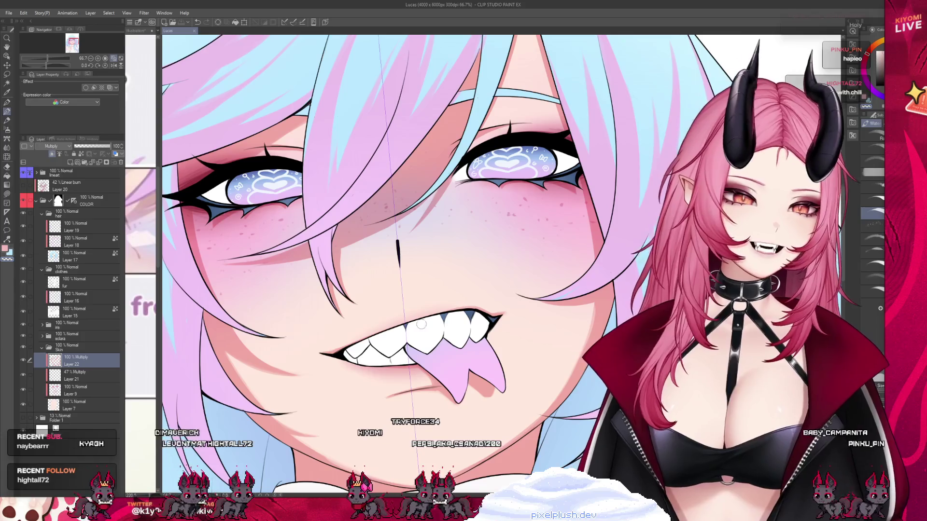
- Paint a small pink shadow stroke at the corner of the fanged grin on Layer 22
{"action": "left_click_drag", "start_coordinate": [325, 355], "coordinate": [328, 355]}
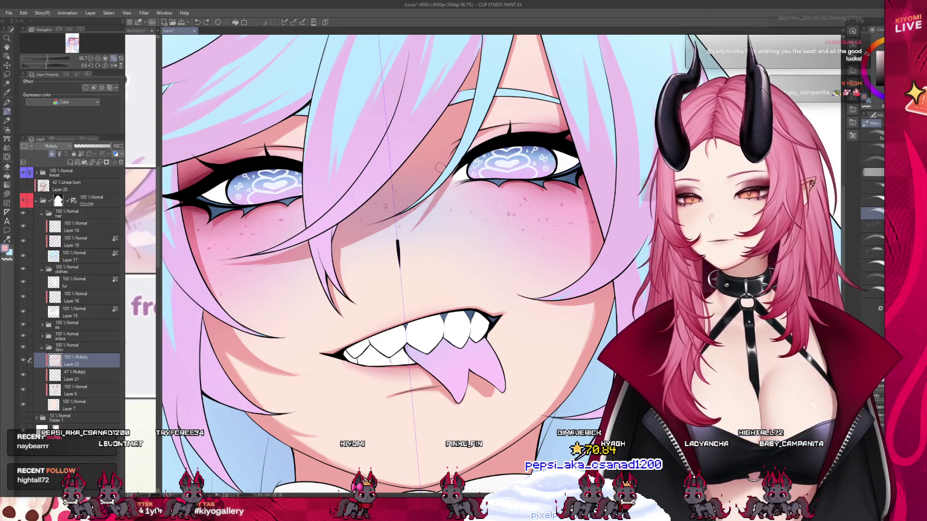
{"action": "scroll", "coordinate": [440, 161], "scroll_direction": "down", "scroll_amount": 2}
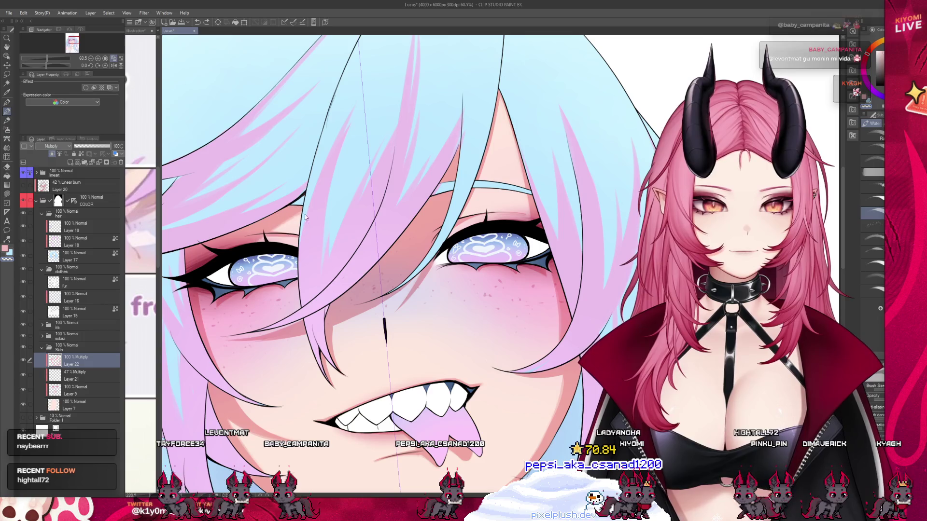
{"action": "scroll", "coordinate": [354, 174], "scroll_direction": "down", "scroll_amount": 4}
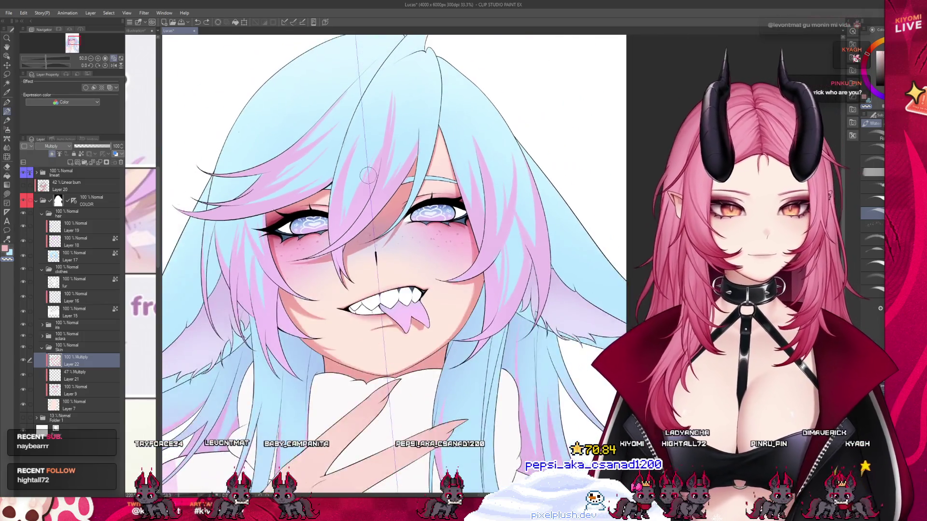
{"action": "scroll", "coordinate": [377, 203], "scroll_direction": "down", "scroll_amount": 2}
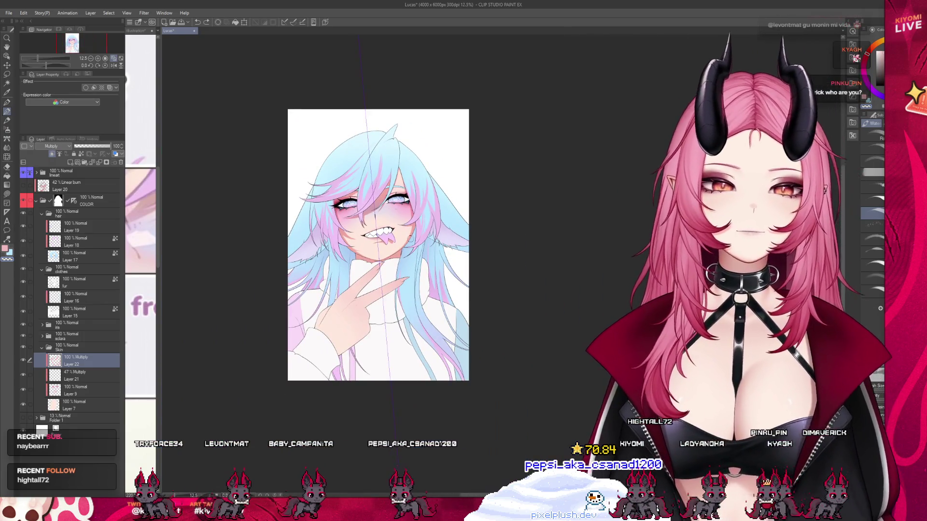
{"action": "scroll", "coordinate": [406, 247], "scroll_direction": "up", "scroll_amount": 2}
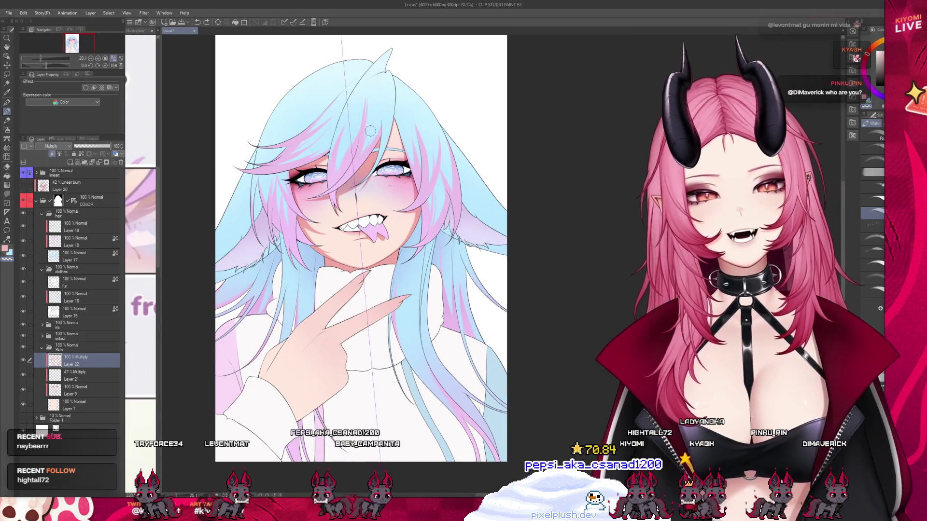
{"action": "scroll", "coordinate": [342, 324], "scroll_direction": "down", "scroll_amount": 1}
{"action": "scroll", "coordinate": [341, 325], "scroll_direction": "up", "scroll_amount": 2}
{"action": "scroll", "coordinate": [342, 324], "scroll_direction": "down", "scroll_amount": 2}
{"action": "scroll", "coordinate": [341, 325], "scroll_direction": "up", "scroll_amount": 2}
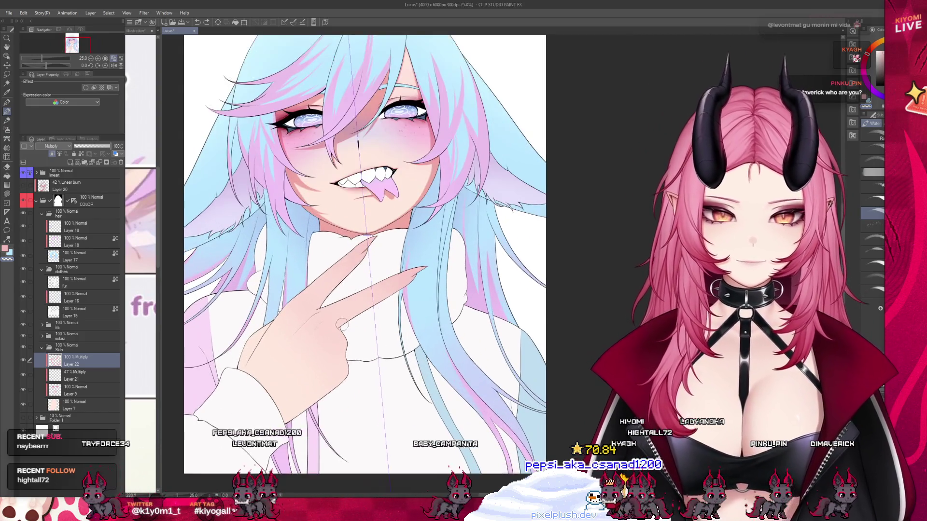
{"action": "scroll", "coordinate": [342, 325], "scroll_direction": "up", "scroll_amount": 1}
{"action": "left_click", "coordinate": [23, 187]}
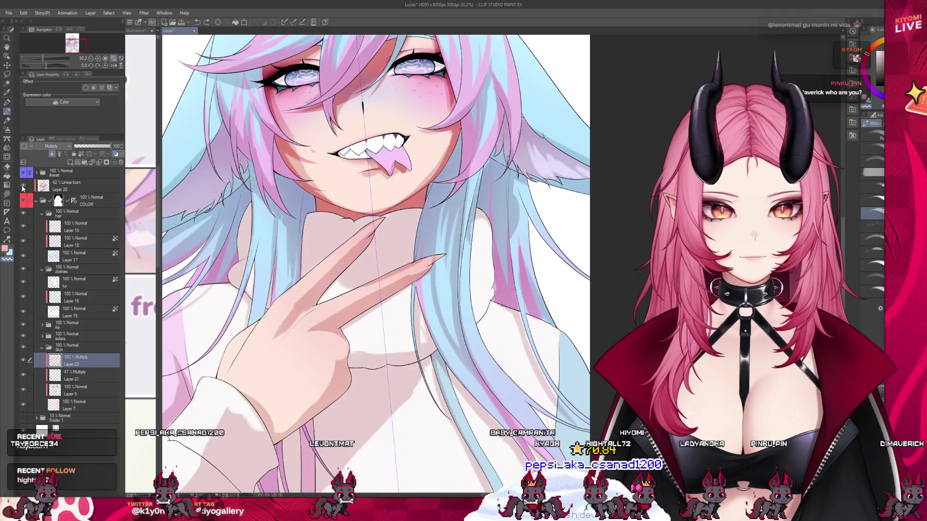
{"action": "left_click", "coordinate": [22, 187]}
{"action": "left_click", "coordinate": [23, 187]}
{"action": "left_click", "coordinate": [23, 187]}
{"action": "scroll", "coordinate": [320, 386], "scroll_direction": "down", "scroll_amount": 1}
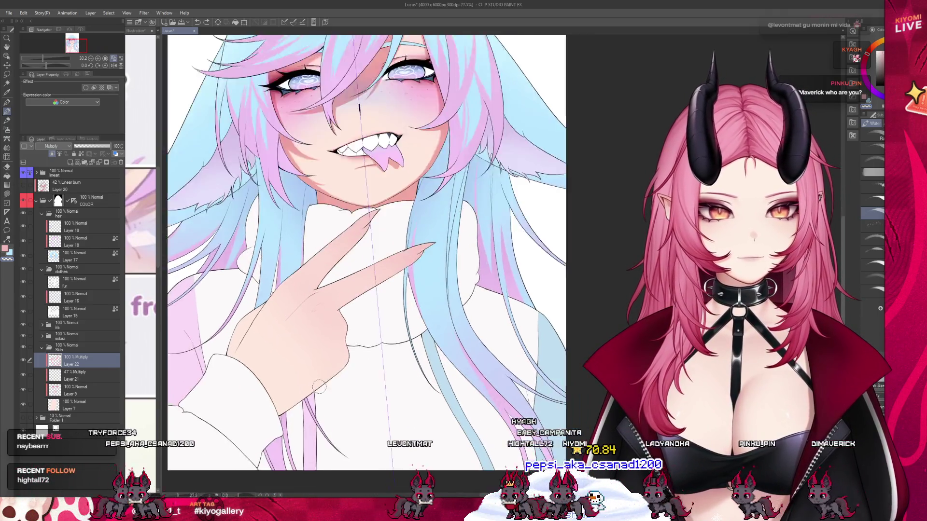
{"action": "scroll", "coordinate": [320, 387], "scroll_direction": "up", "scroll_amount": 2}
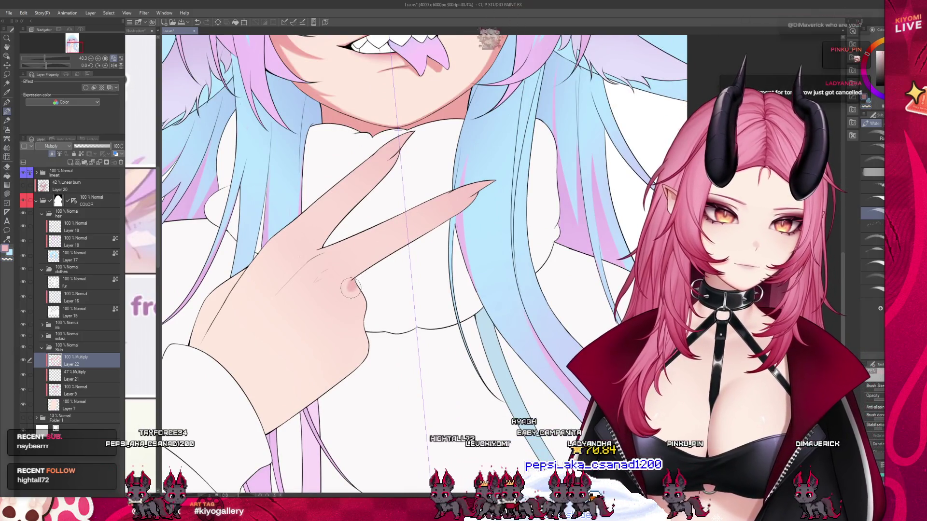
- Paint darker pink shadows along the hand's knuckles, lower edge and index finger, briefly blending them
{"action": "mouse_move", "coordinate": [350, 285]}
{"action": "left_mouse_down"}
{"action": "mouse_move", "coordinate": [356, 332]}
{"action": "mouse_move", "coordinate": [335, 383]}
{"action": "left_mouse_up"}
{"action": "left_click_drag", "start_coordinate": [246, 407], "coordinate": [358, 357]}
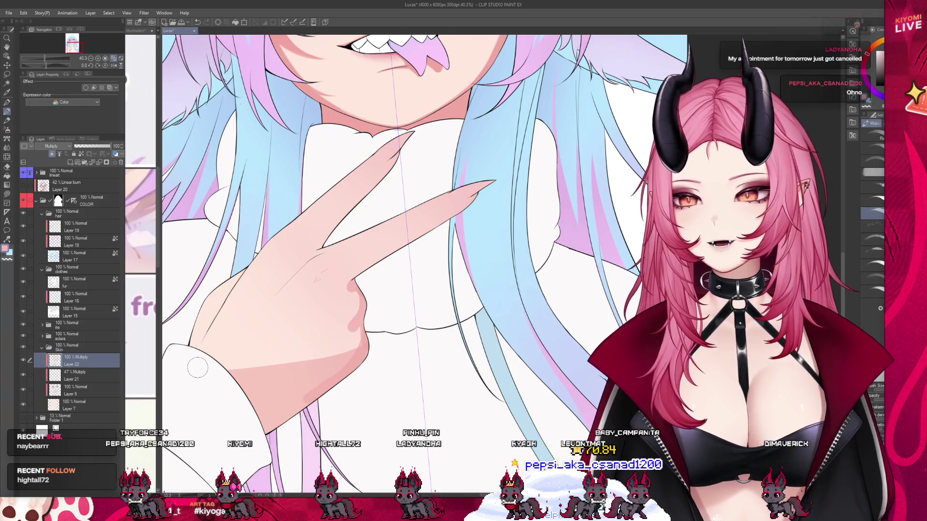
{"action": "key", "text": "ctrl+z"}
{"action": "left_click_drag", "start_coordinate": [313, 279], "coordinate": [341, 271]}
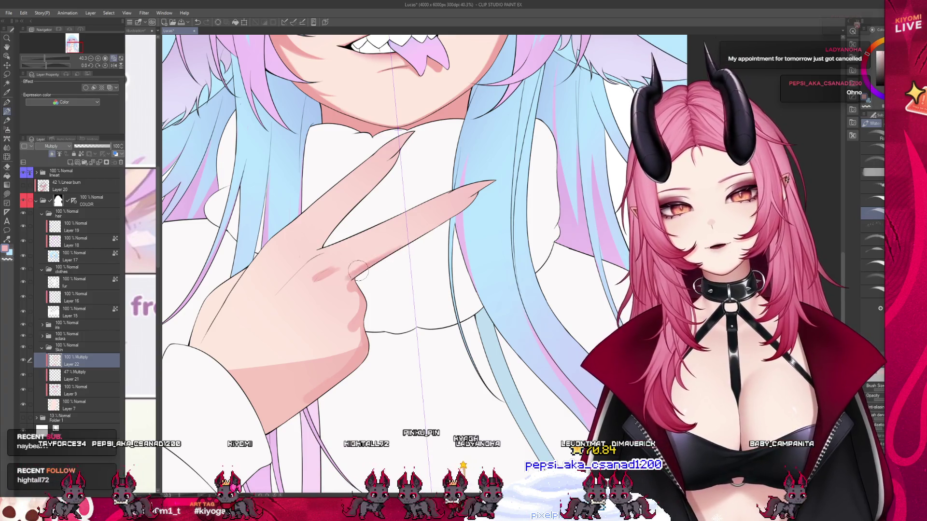
{"action": "left_click_drag", "start_coordinate": [486, 195], "coordinate": [350, 276]}
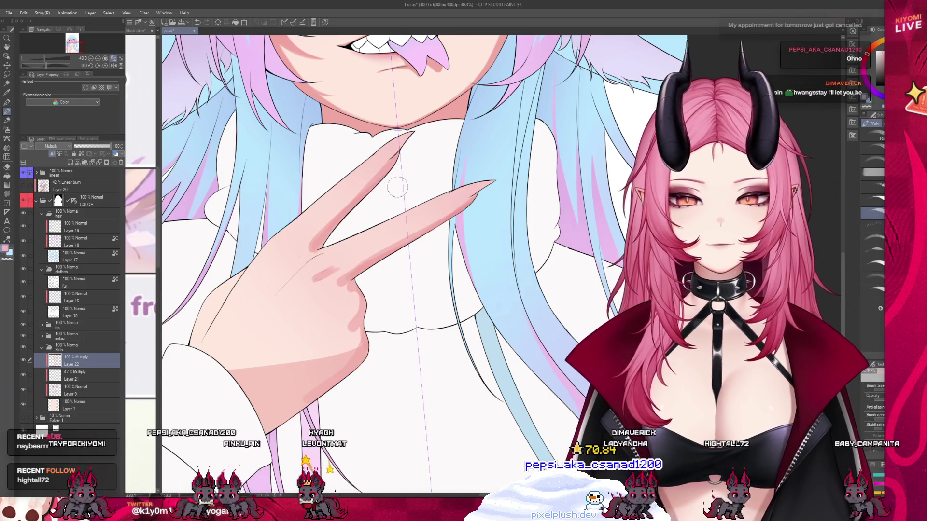
{"action": "left_click_drag", "start_coordinate": [306, 248], "coordinate": [394, 158]}
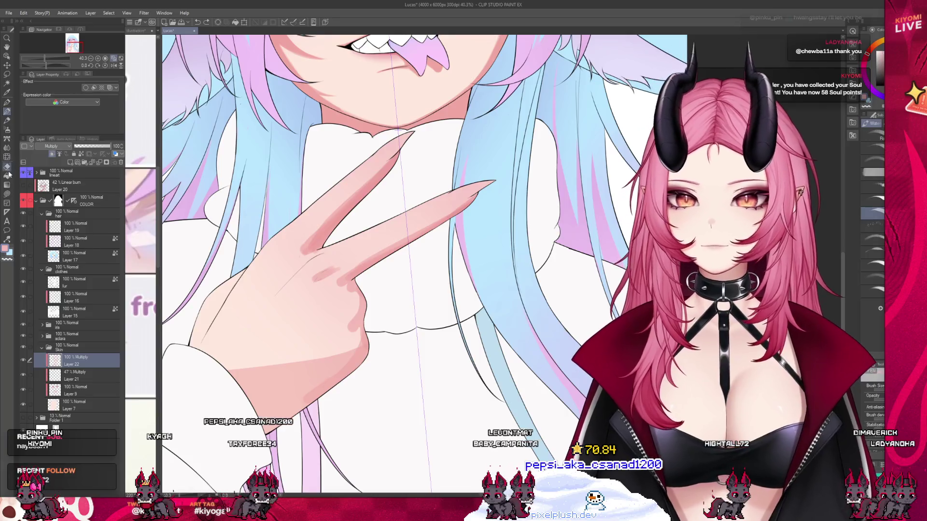
{"action": "key", "text": "j"}
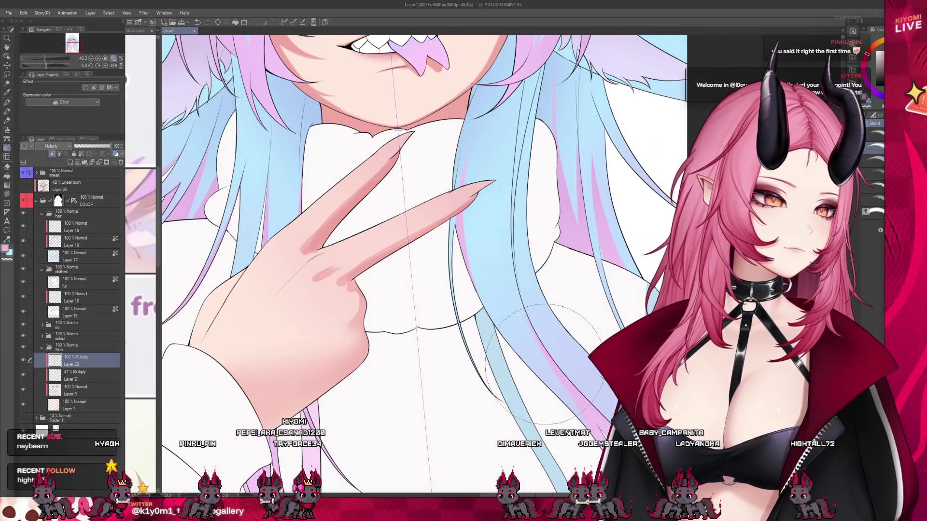
{"action": "left_click", "coordinate": [7, 111]}
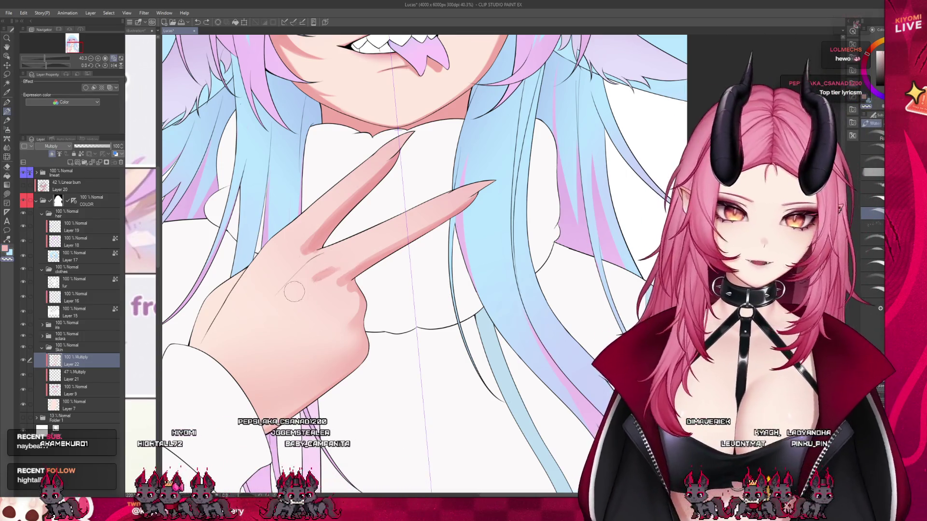
{"action": "scroll", "coordinate": [360, 273], "scroll_direction": "down", "scroll_amount": 5}
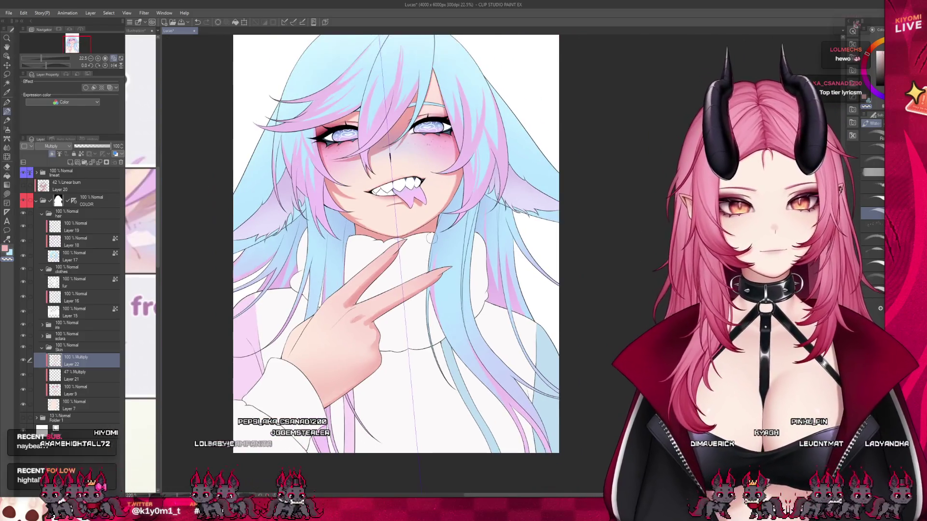
{"action": "scroll", "coordinate": [489, 238], "scroll_direction": "up", "scroll_amount": 5}
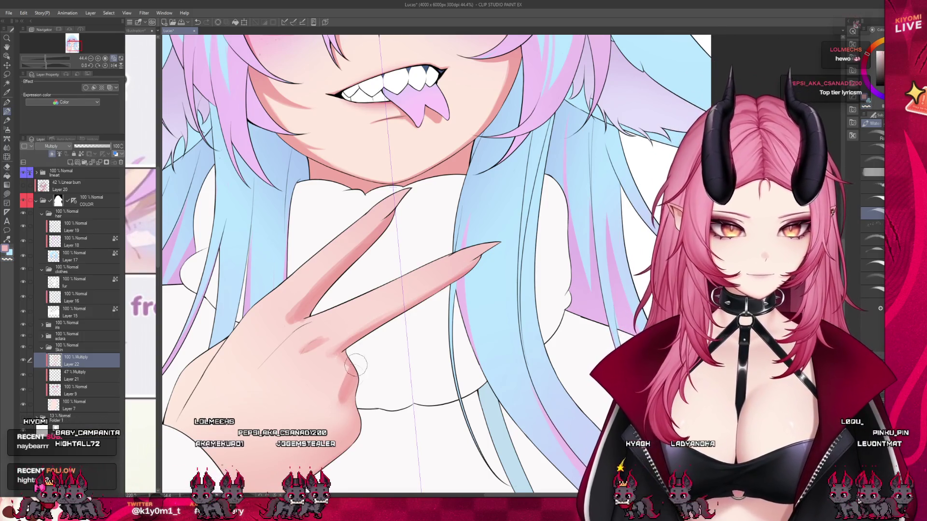
{"action": "left_click_drag", "start_coordinate": [355, 369], "coordinate": [340, 374]}
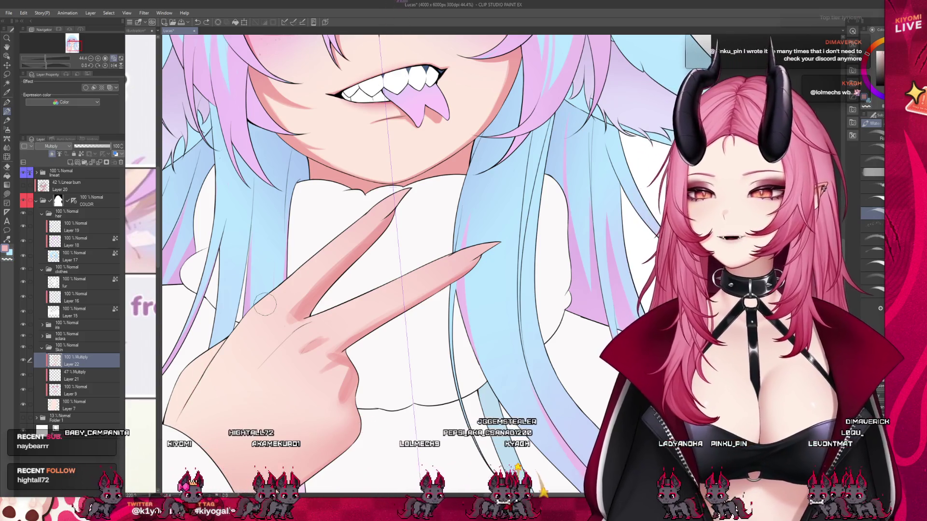
{"action": "scroll", "coordinate": [265, 304], "scroll_direction": "down", "scroll_amount": 3}
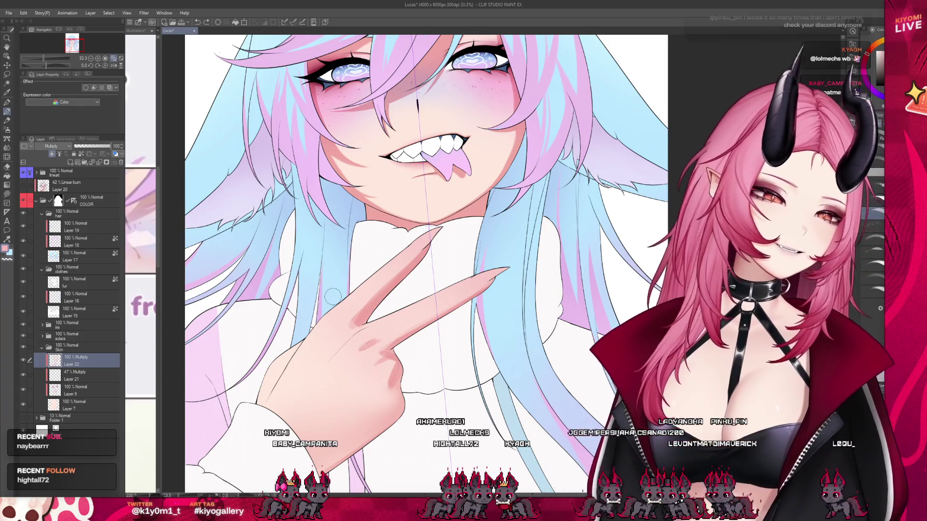
{"action": "scroll", "coordinate": [332, 296], "scroll_direction": "up", "scroll_amount": 2}
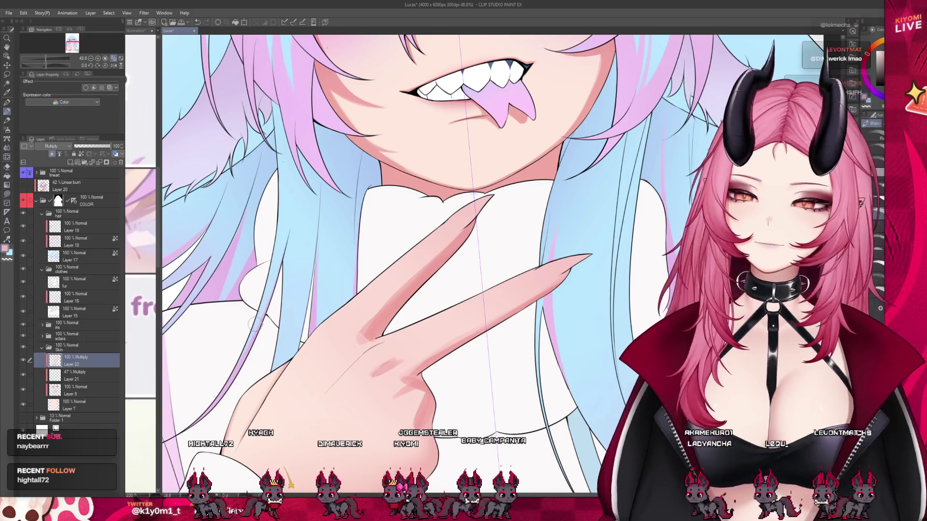
{"action": "scroll", "coordinate": [352, 335], "scroll_direction": "down", "scroll_amount": 3}
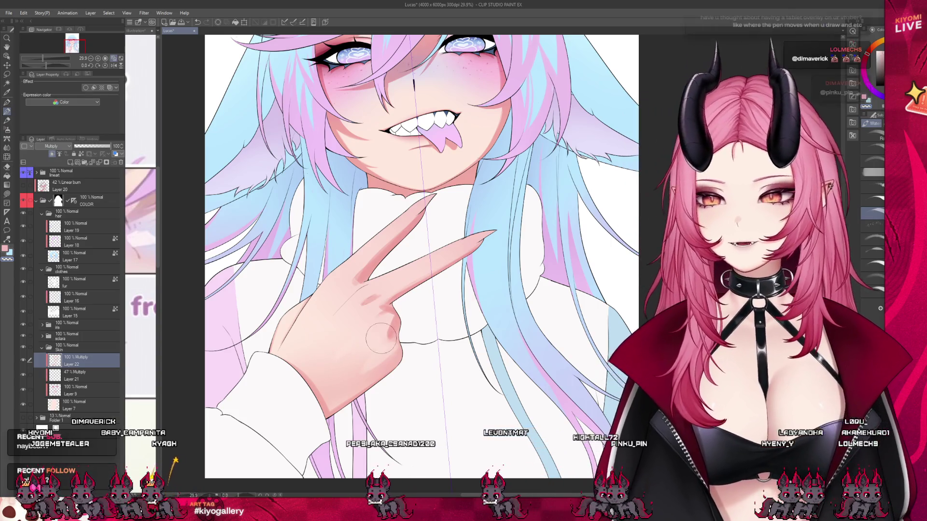
- Switch briefly to the Blend tool, then back to a Watercolor brush sub-tool
{"action": "scroll", "coordinate": [407, 329], "scroll_direction": "up", "scroll_amount": 3}
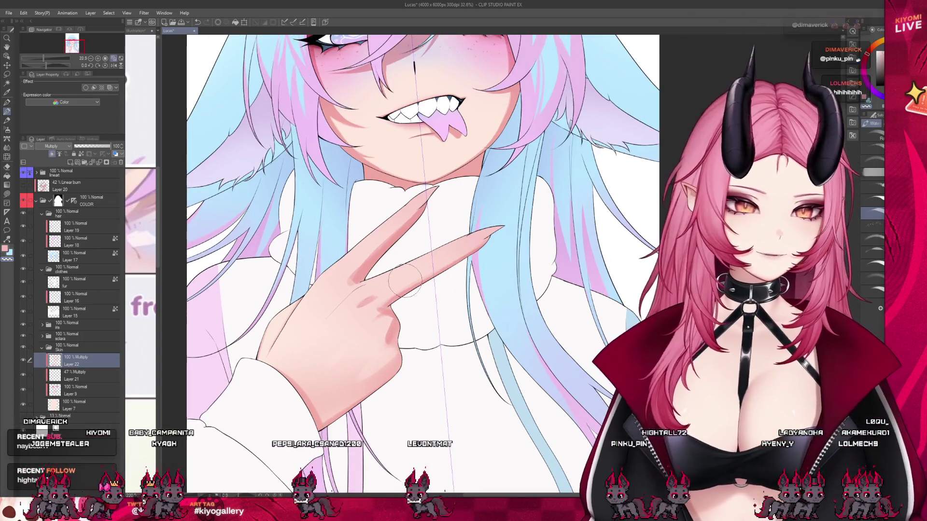
{"action": "key", "text": "j"}
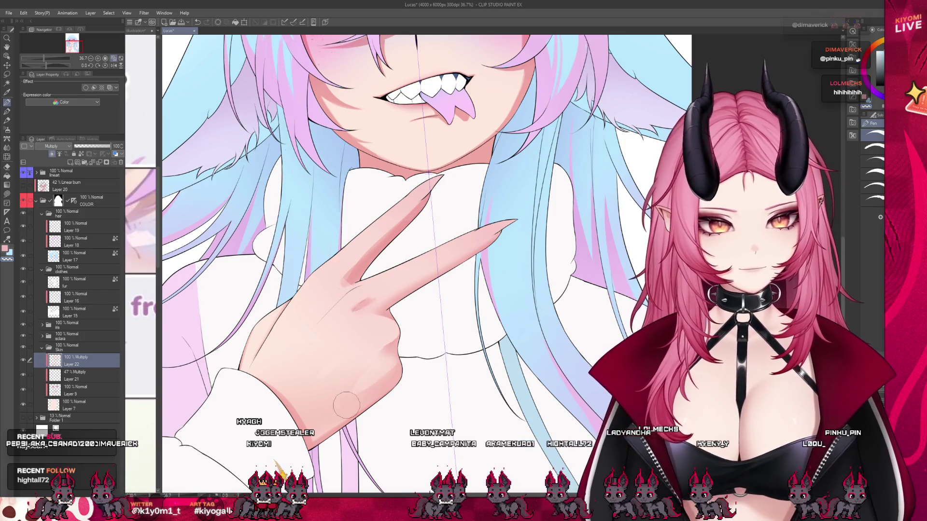
{"action": "left_click", "coordinate": [7, 111]}
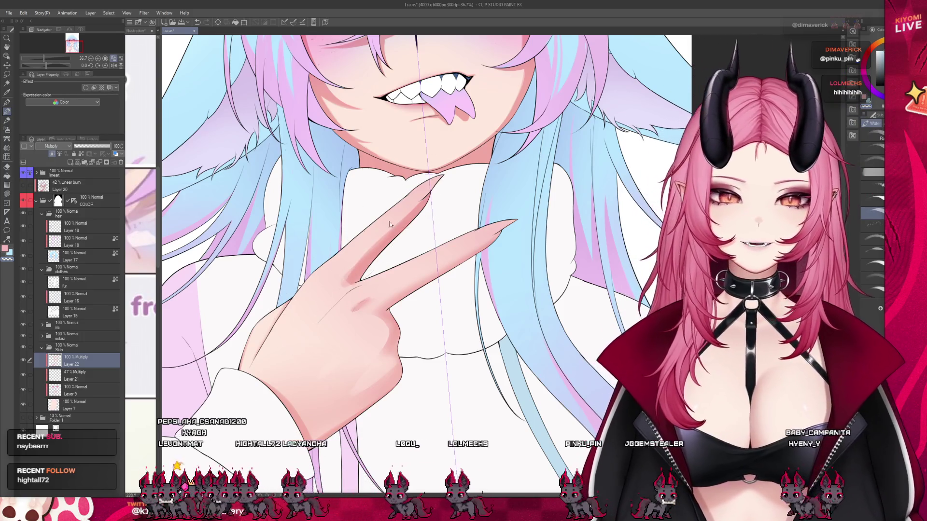
{"action": "key", "text": "b"}
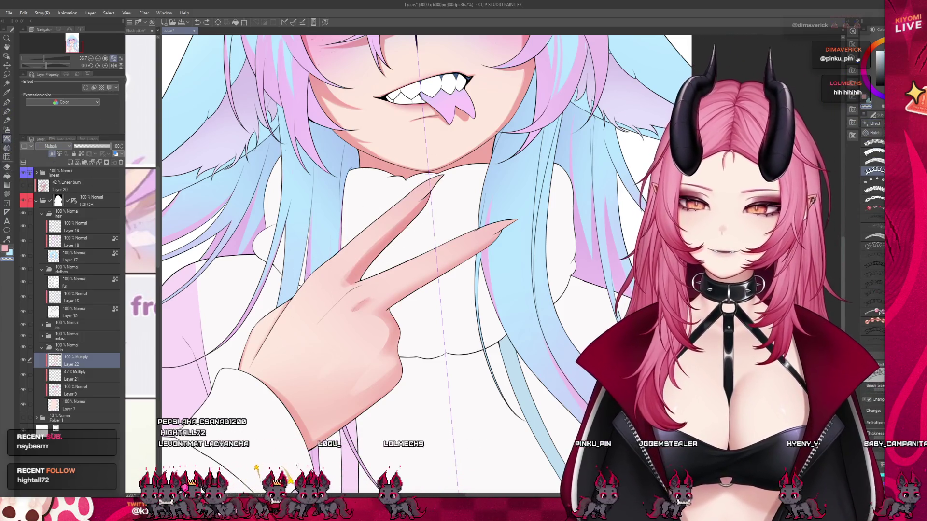
{"action": "left_click", "coordinate": [7, 177]}
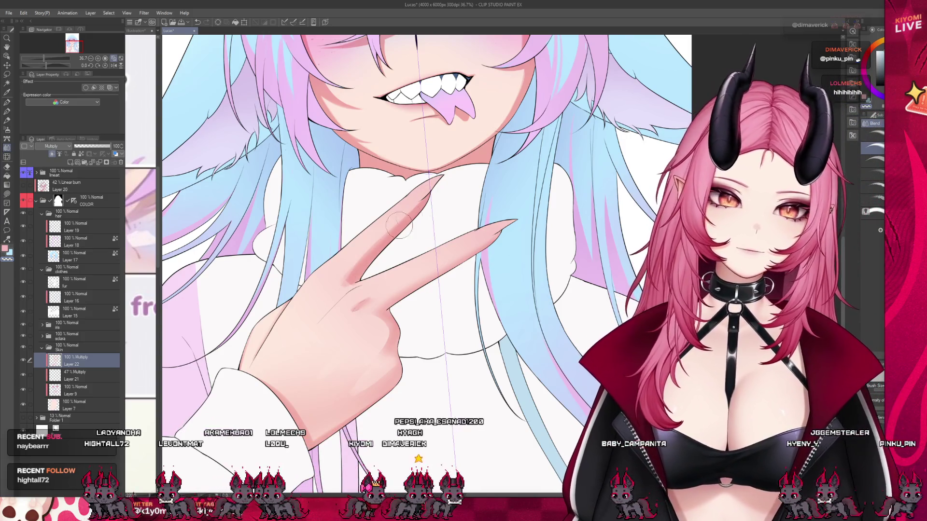
{"action": "left_click", "coordinate": [7, 112]}
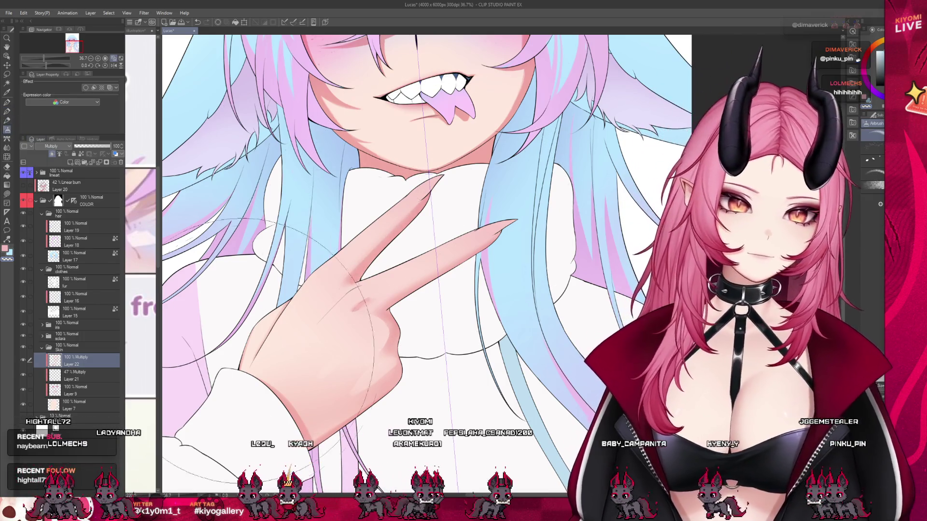
{"action": "left_click", "coordinate": [7, 103]}
{"action": "left_click", "coordinate": [8, 111]}
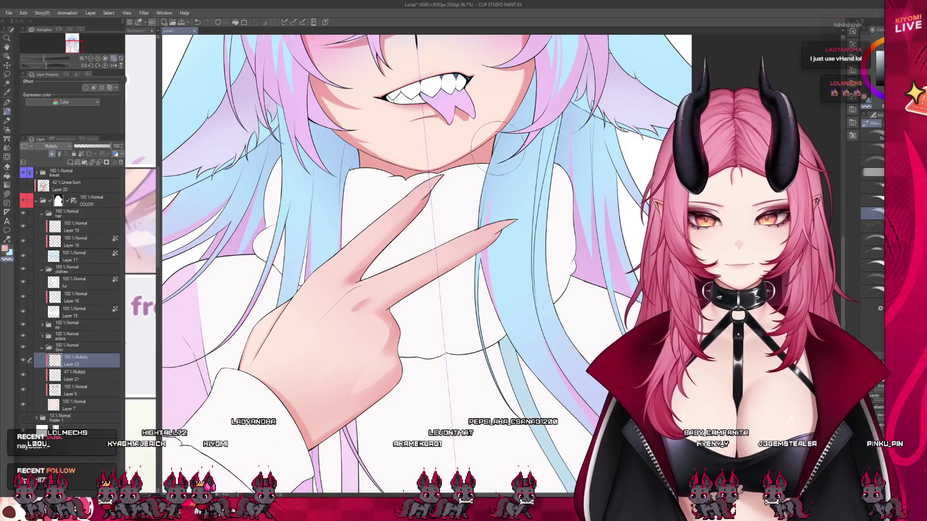
{"action": "scroll", "coordinate": [497, 148], "scroll_direction": "down", "scroll_amount": 3}
{"action": "scroll", "coordinate": [507, 157], "scroll_direction": "up", "scroll_amount": 2}
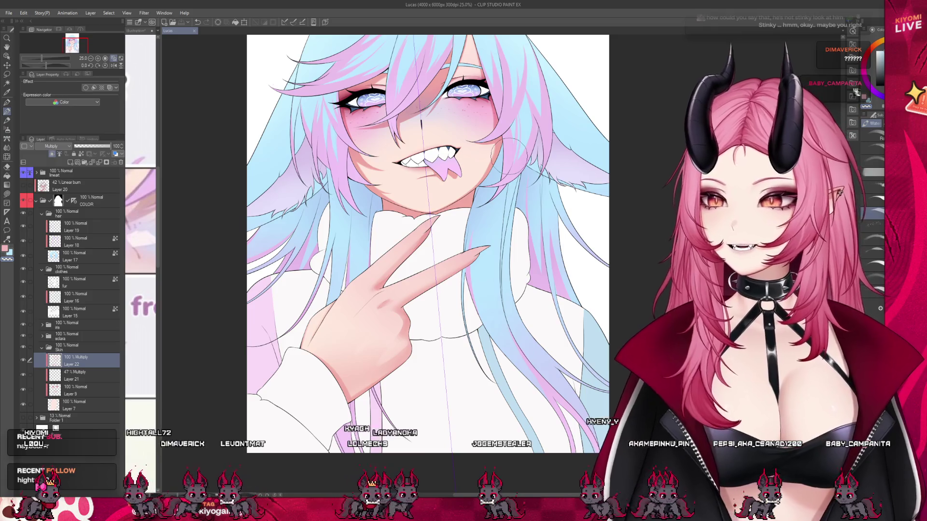
- Zoom in and paint a Watercolor shading stroke over the peace-sign hand's fingers
{"action": "scroll", "coordinate": [509, 154], "scroll_direction": "up", "scroll_amount": 1}
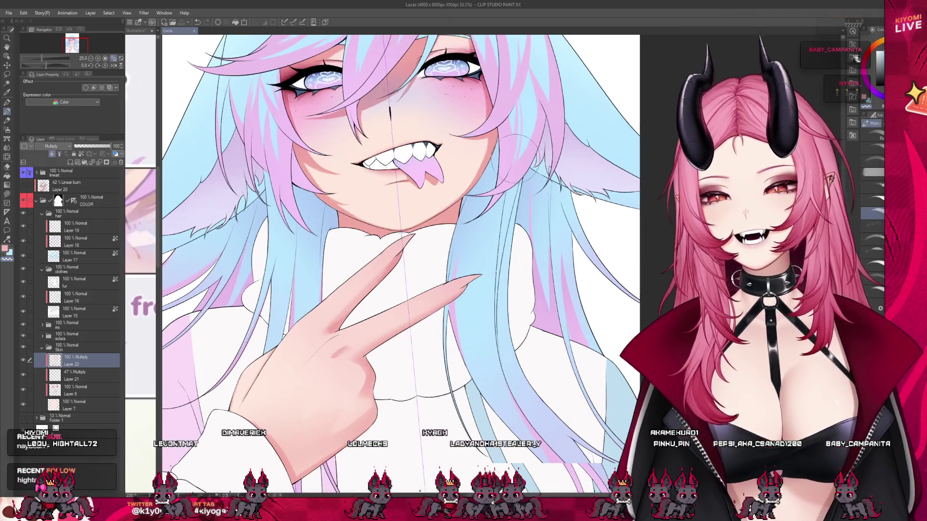
{"action": "scroll", "coordinate": [437, 320], "scroll_direction": "up", "scroll_amount": 2}
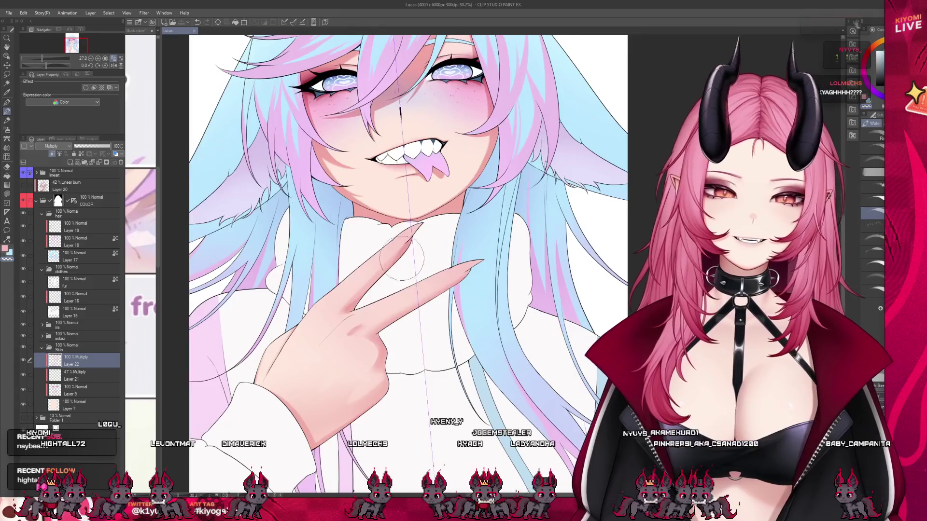
{"action": "left_click_drag", "start_coordinate": [437, 320], "coordinate": [489, 292]}
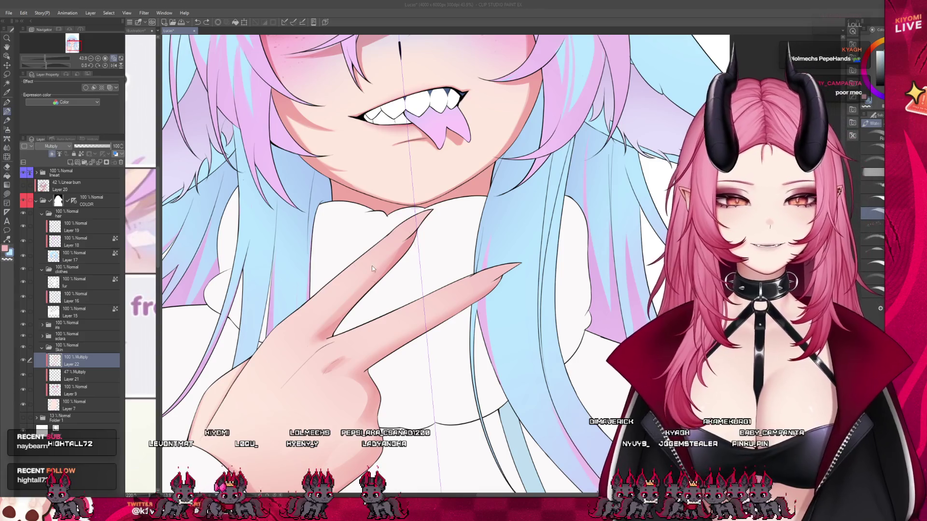
- Brush purplish shading across the hand's knuckles on Multiply Layer 22, then zoom out
{"action": "left_click", "coordinate": [380, 252]}
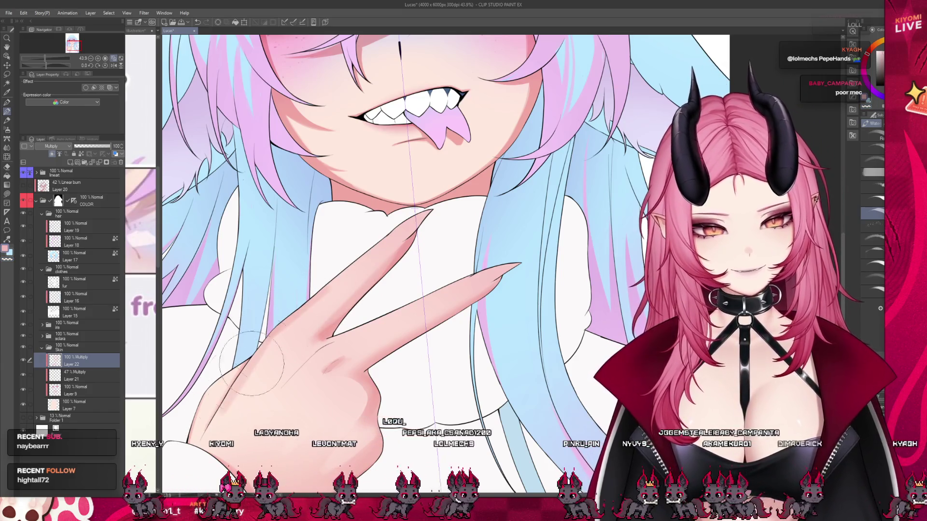
{"action": "left_click_drag", "start_coordinate": [285, 341], "coordinate": [321, 321]}
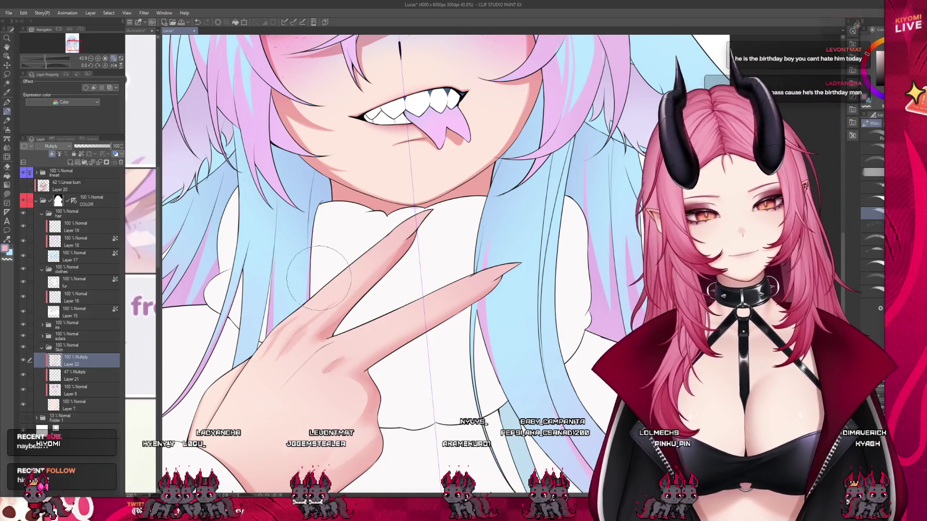
{"action": "scroll", "coordinate": [317, 279], "scroll_direction": "down", "scroll_amount": 5}
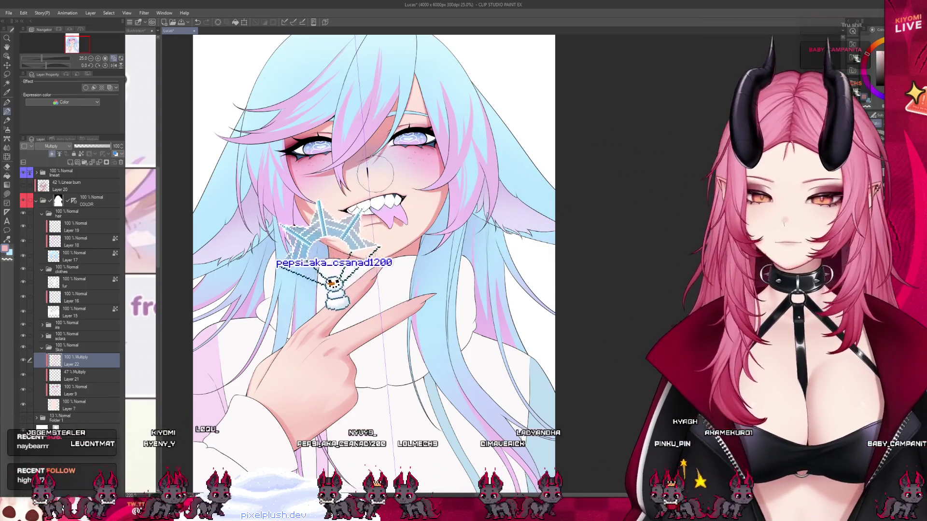
- Soften the knuckle shading with the Blend tool, then return to the Watercolor brush
{"action": "scroll", "coordinate": [318, 401], "scroll_direction": "up", "scroll_amount": 2}
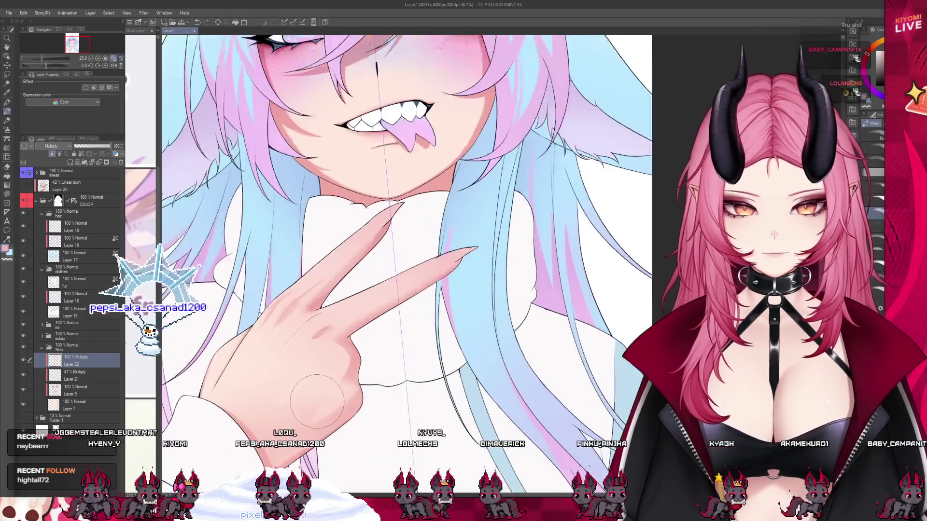
{"action": "scroll", "coordinate": [318, 401], "scroll_direction": "up", "scroll_amount": 1}
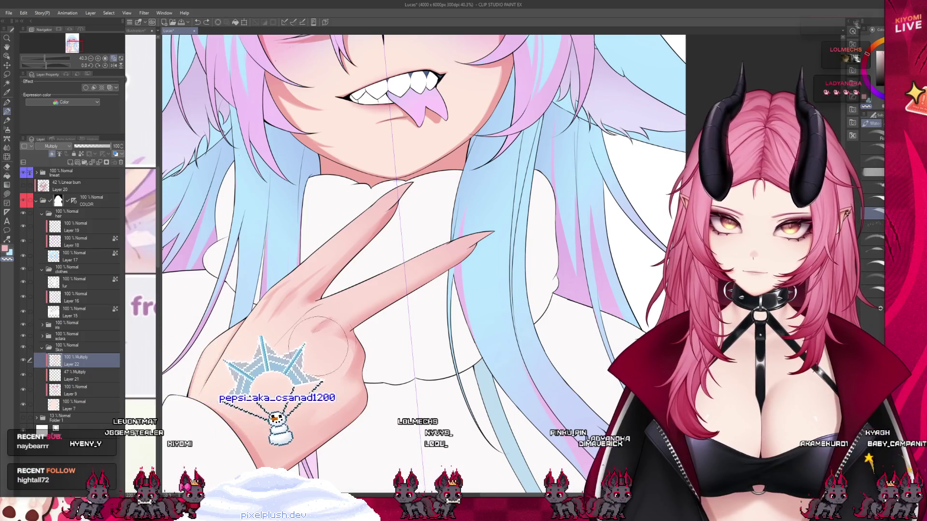
{"action": "key", "text": "j"}
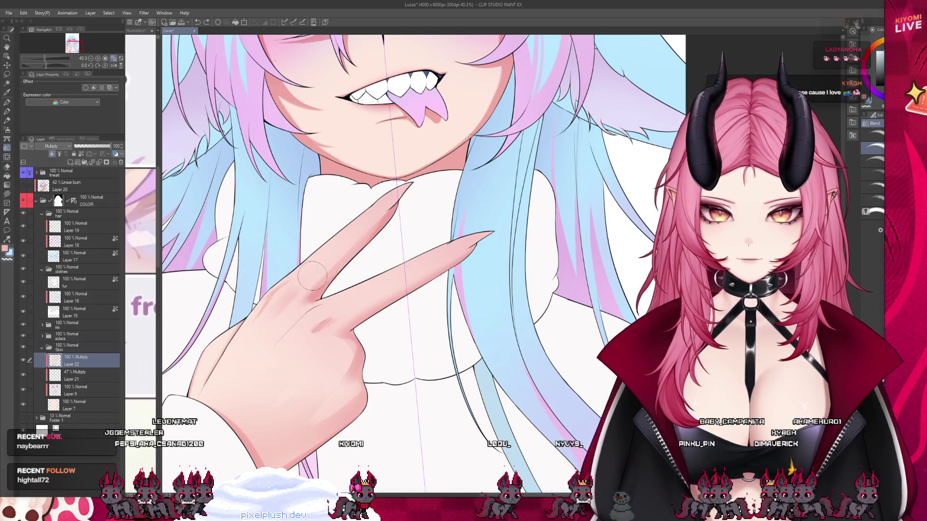
{"action": "key", "text": "b"}
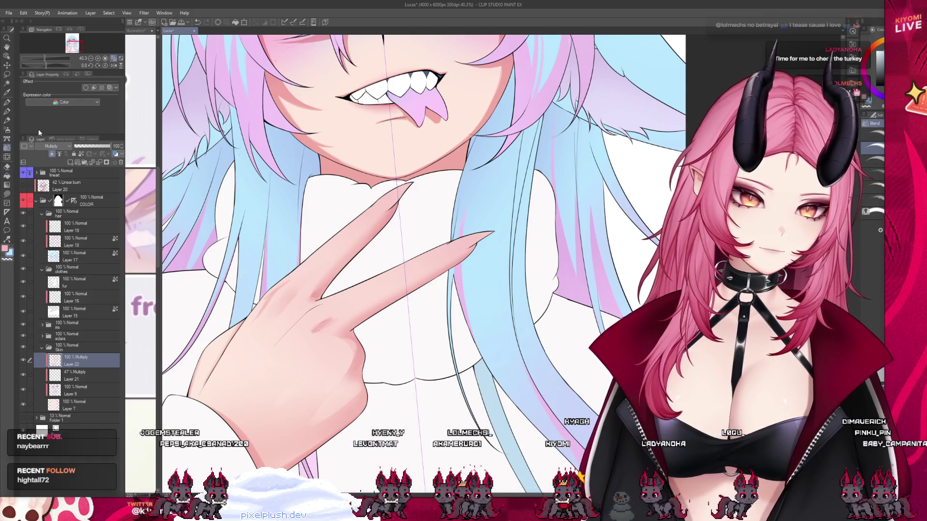
{"action": "left_click", "coordinate": [8, 112]}
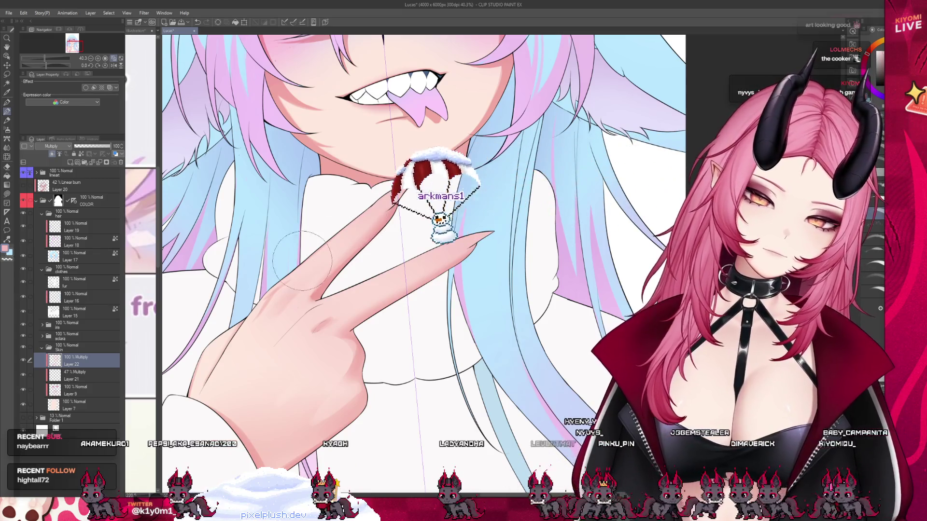
{"action": "scroll", "coordinate": [381, 188], "scroll_direction": "down", "scroll_amount": 5}
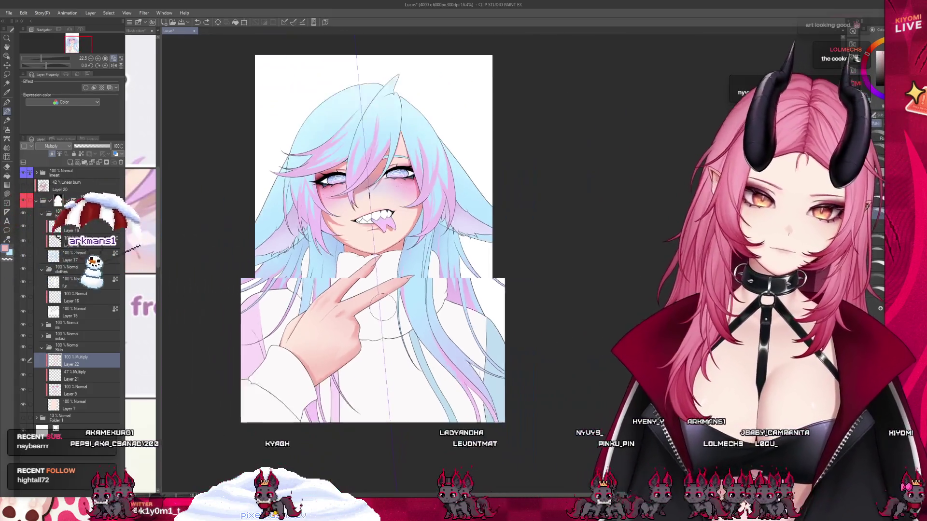
{"action": "scroll", "coordinate": [380, 314], "scroll_direction": "up", "scroll_amount": 3}
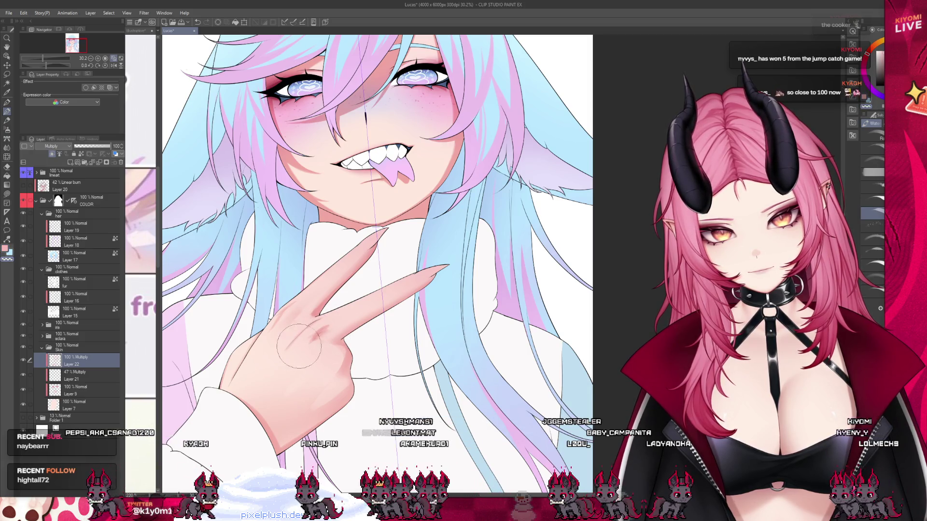
{"action": "left_click", "coordinate": [7, 139]}
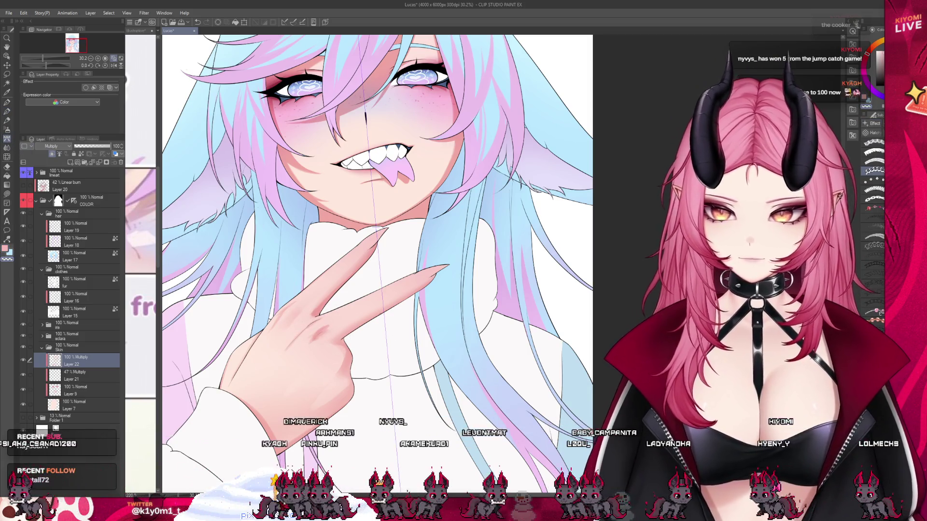
{"action": "left_click", "coordinate": [7, 129]}
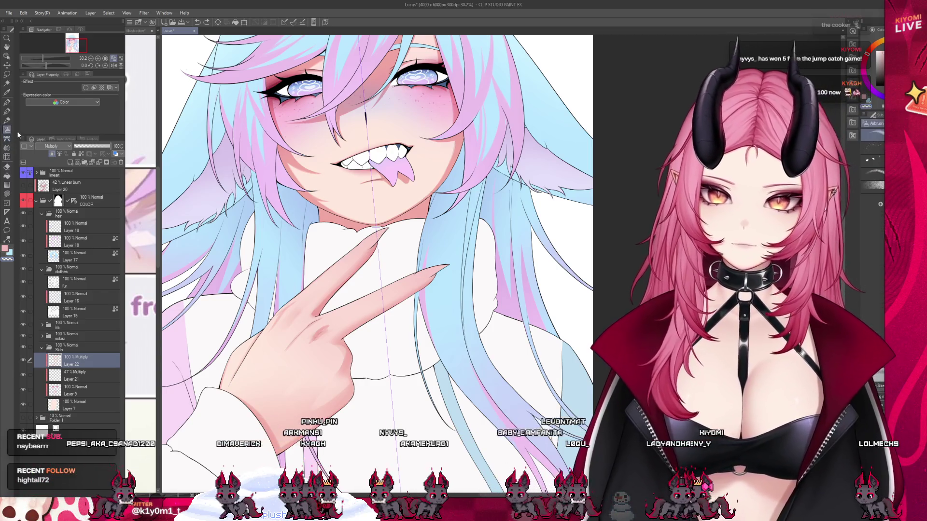
{"action": "left_click", "coordinate": [7, 147]}
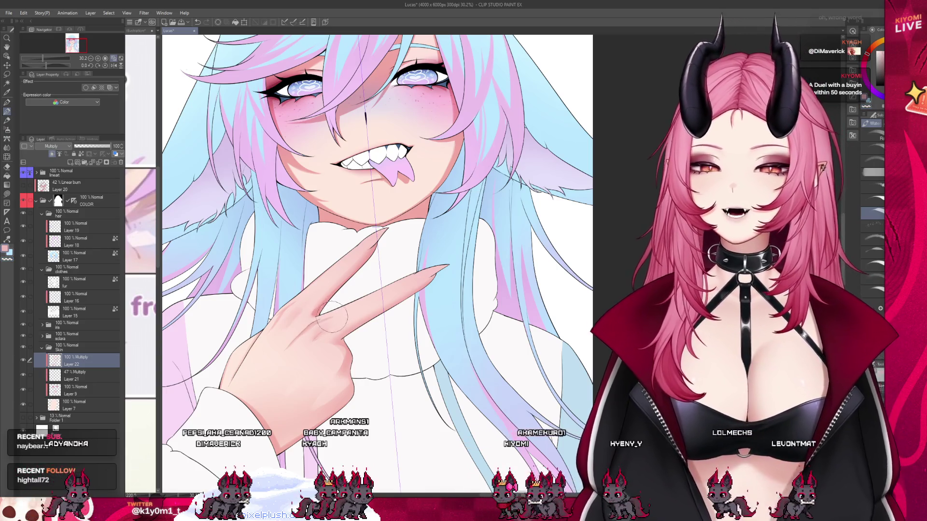
{"action": "left_click", "coordinate": [9, 148]}
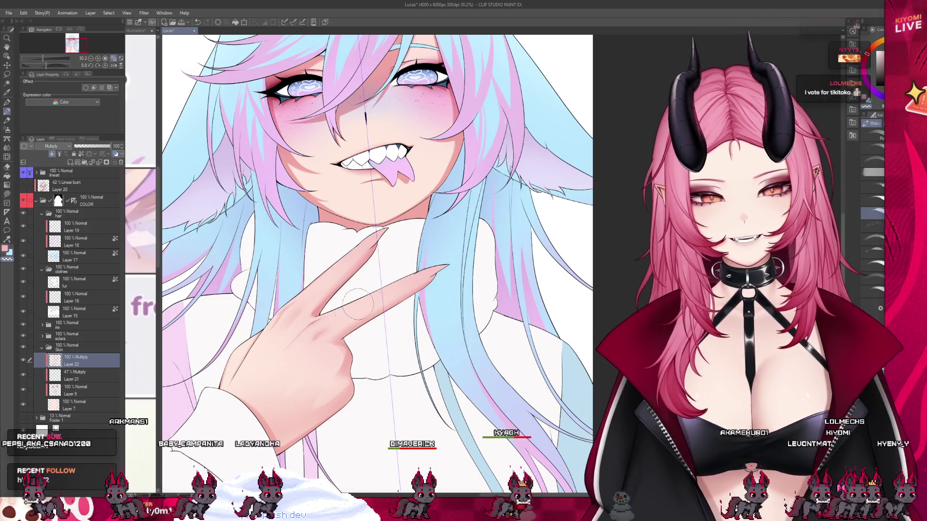
{"action": "scroll", "coordinate": [449, 280], "scroll_direction": "down", "scroll_amount": 5}
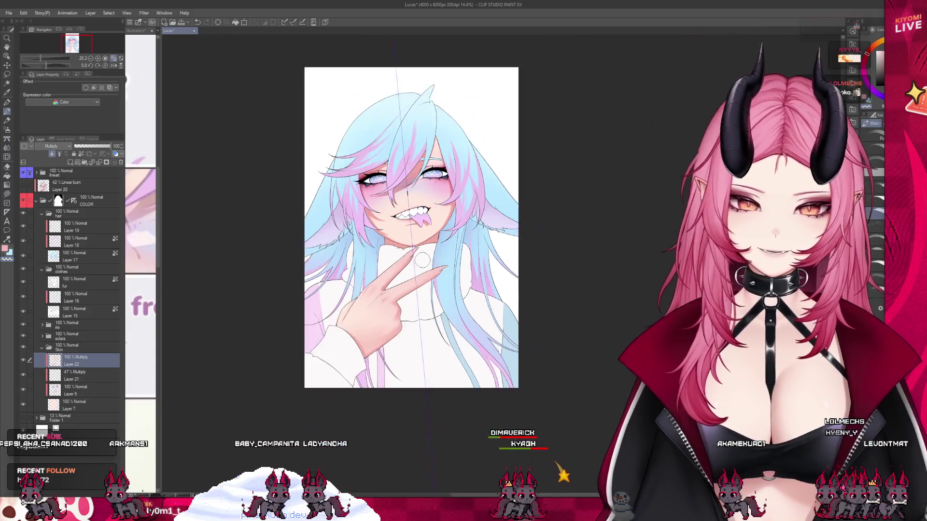
{"action": "scroll", "coordinate": [401, 260], "scroll_direction": "up", "scroll_amount": 6}
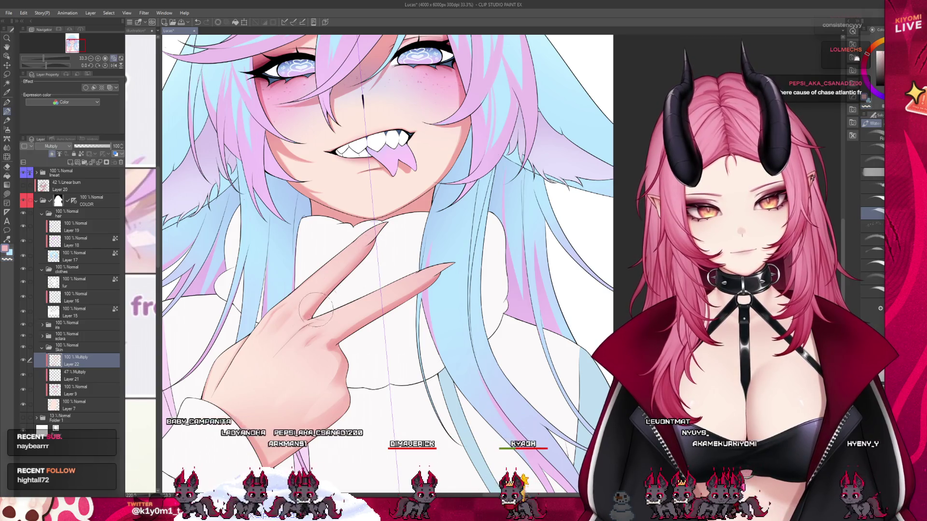
{"action": "scroll", "coordinate": [450, 208], "scroll_direction": "down", "scroll_amount": 3}
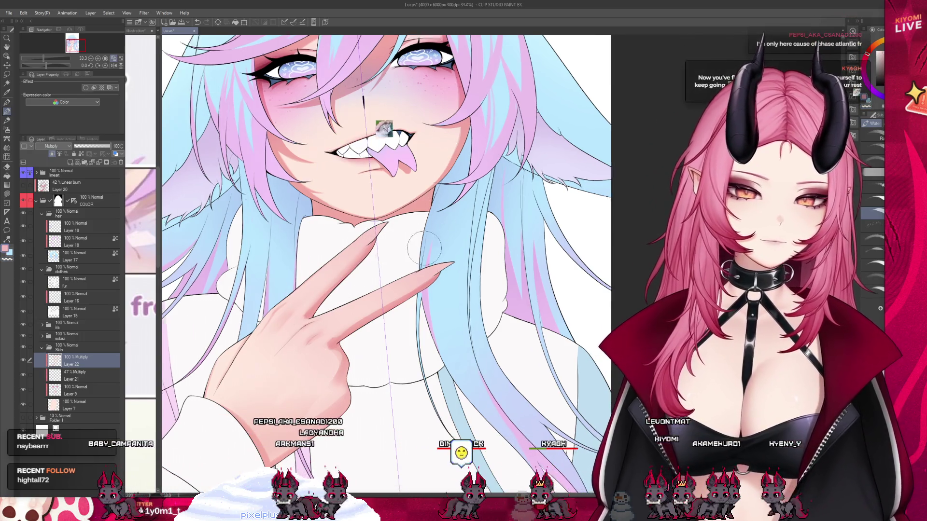
{"action": "scroll", "coordinate": [421, 237], "scroll_direction": "up", "scroll_amount": 3}
{"action": "scroll", "coordinate": [363, 352], "scroll_direction": "down", "scroll_amount": 1}
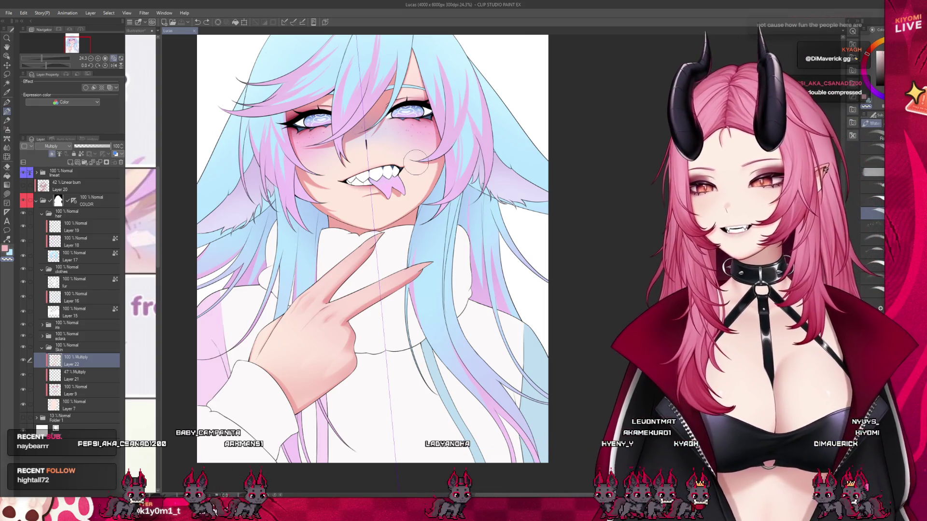
- Switch from the Watercolor brush to the Airbrush tool
{"action": "scroll", "coordinate": [329, 315], "scroll_direction": "up", "scroll_amount": 2}
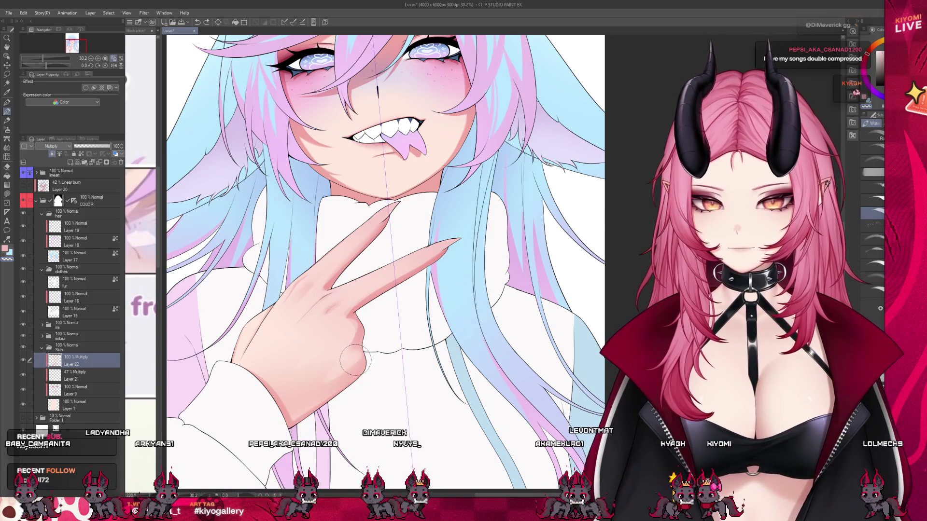
{"action": "left_click", "coordinate": [8, 129]}
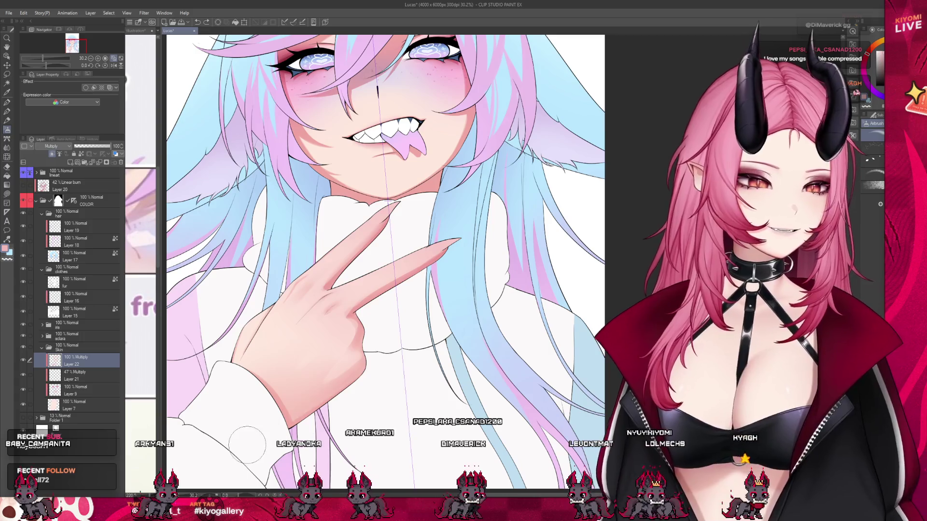
{"action": "scroll", "coordinate": [397, 368], "scroll_direction": "down", "scroll_amount": 2}
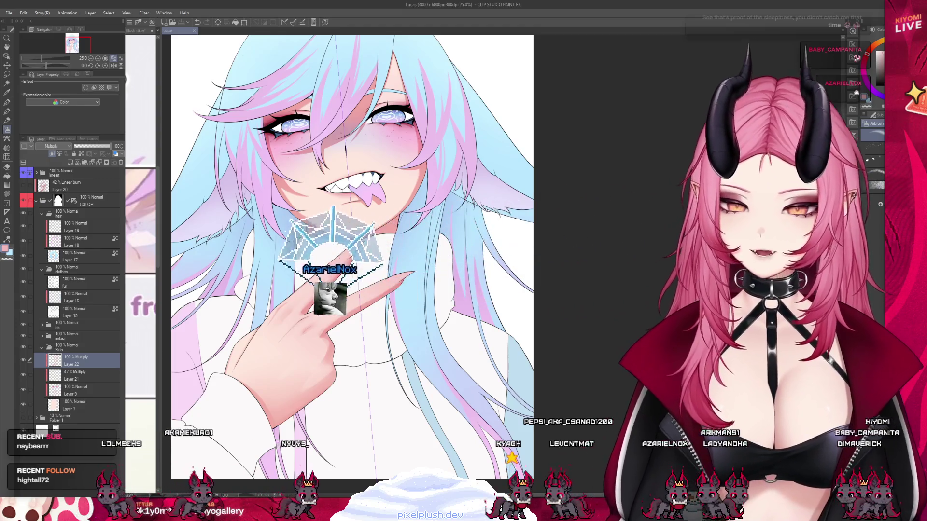
{"action": "scroll", "coordinate": [266, 367], "scroll_direction": "up", "scroll_amount": 1}
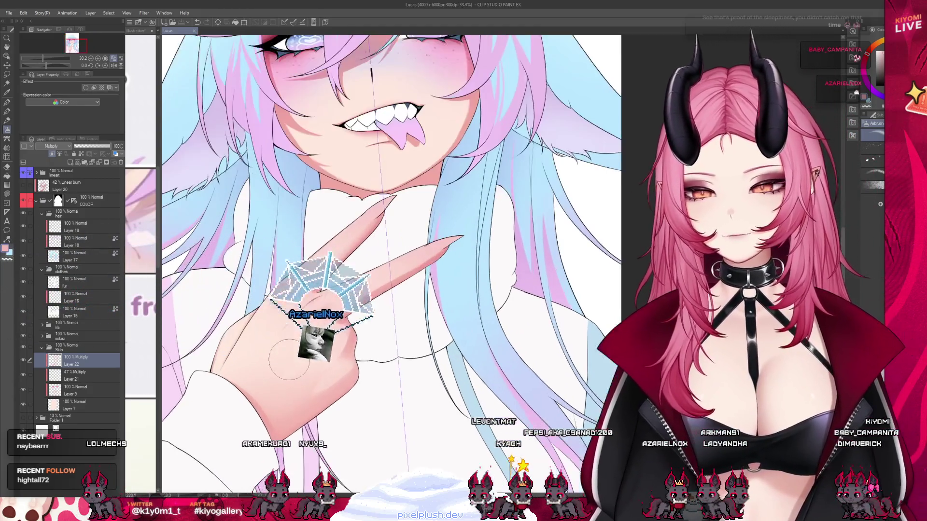
- Airbrush a soft pink shadow down the peace-sign hand on Multiply Layer 22
{"action": "left_click_drag", "start_coordinate": [330, 313], "coordinate": [334, 348]}
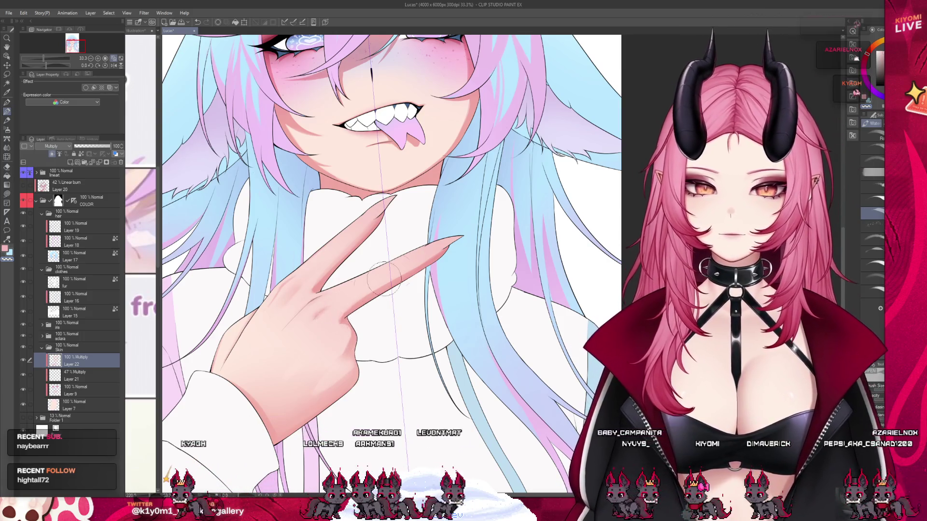
{"action": "key", "text": "j"}
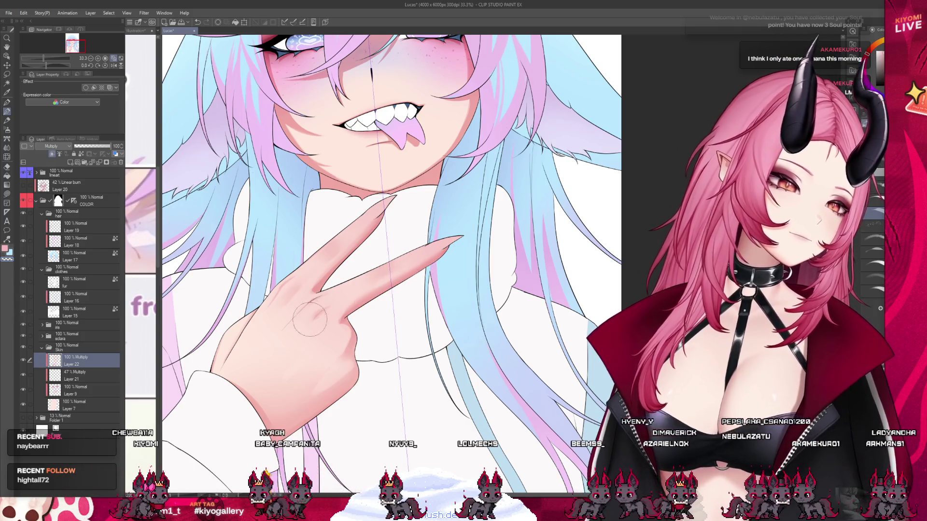
{"action": "scroll", "coordinate": [456, 263], "scroll_direction": "down", "scroll_amount": 3}
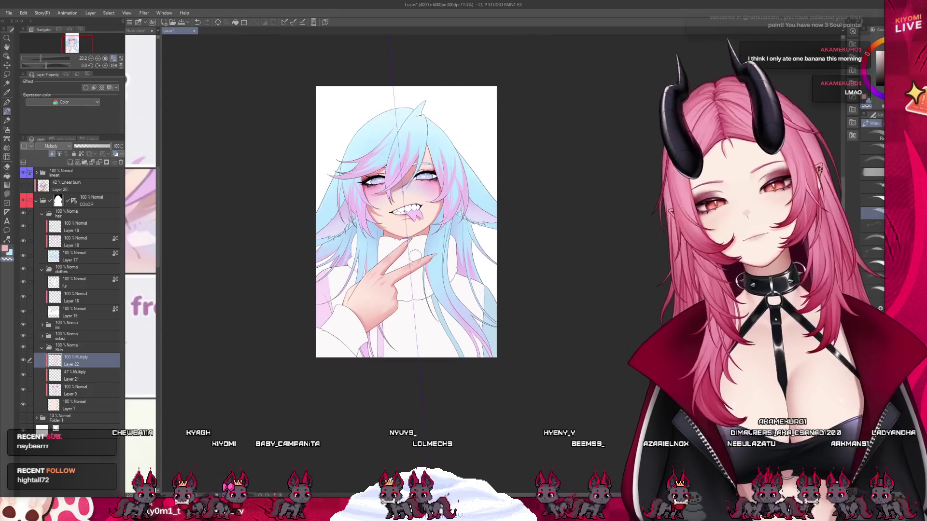
- Zoom in to blend the finger and knuckle shading, then zoom out to check it
{"action": "scroll", "coordinate": [434, 252], "scroll_direction": "up", "scroll_amount": 4}
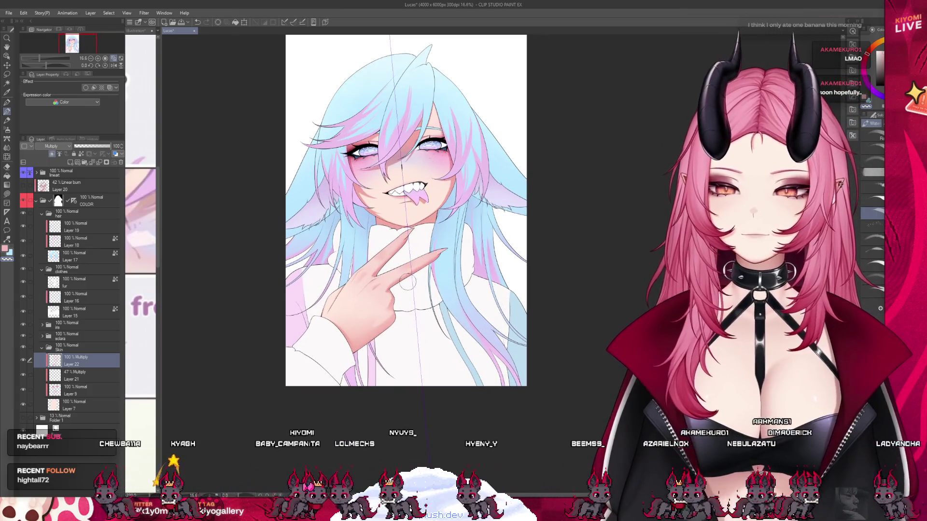
{"action": "scroll", "coordinate": [397, 285], "scroll_direction": "up", "scroll_amount": 2}
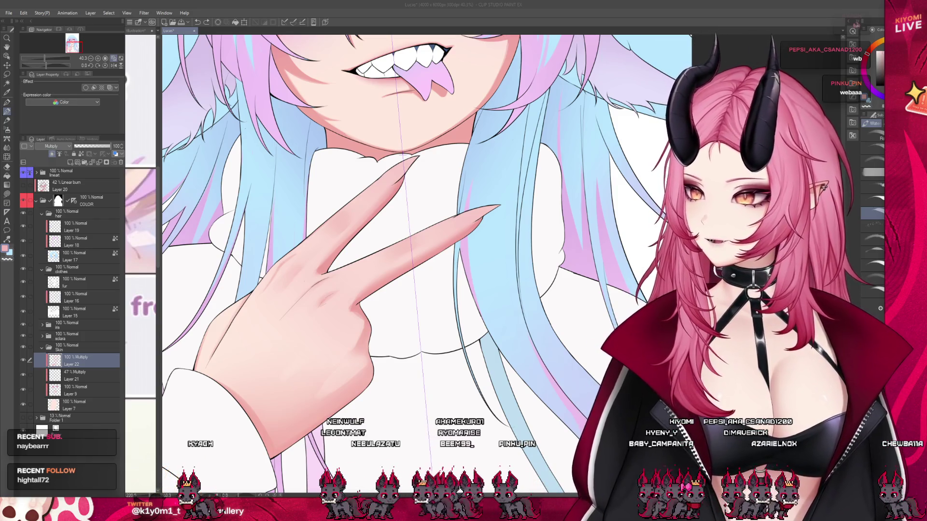
{"action": "scroll", "coordinate": [442, 273], "scroll_direction": "down", "scroll_amount": 5}
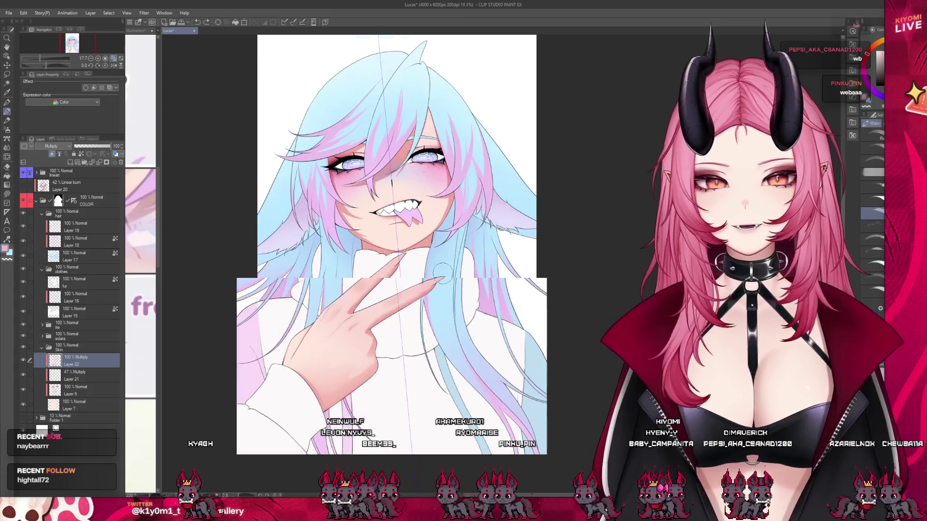
- Paint a light pink tint under the fingernail on Layer 22, blending it with the Blend tool and Watercolor brush
{"action": "scroll", "coordinate": [442, 272], "scroll_direction": "up", "scroll_amount": 1}
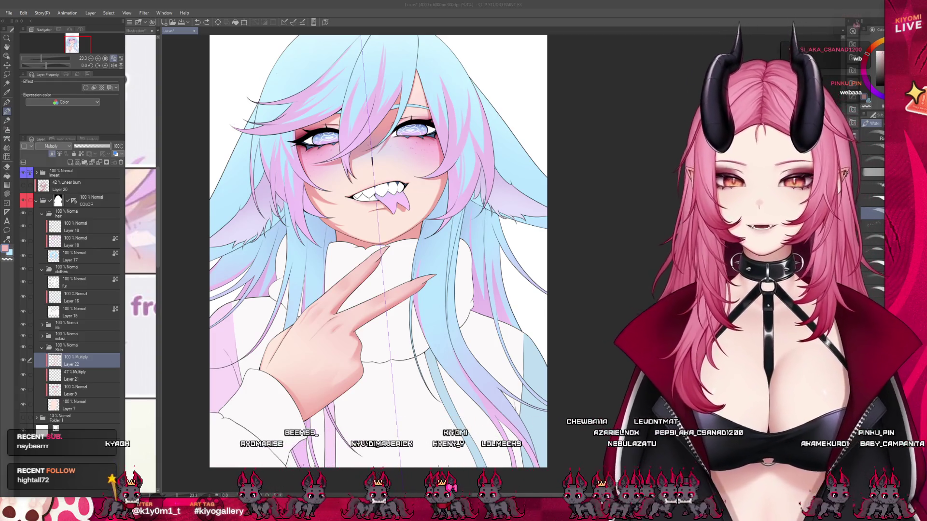
{"action": "scroll", "coordinate": [386, 340], "scroll_direction": "up", "scroll_amount": 2}
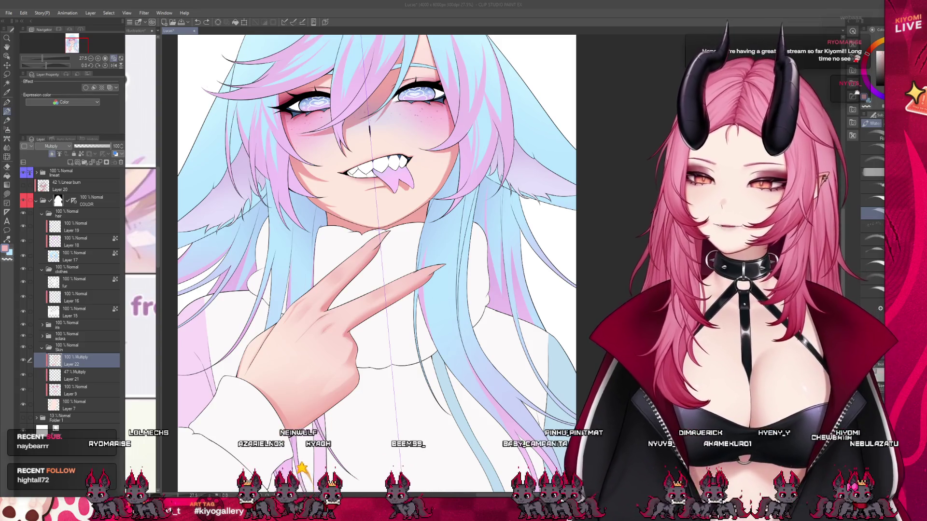
{"action": "scroll", "coordinate": [369, 319], "scroll_direction": "up", "scroll_amount": 5}
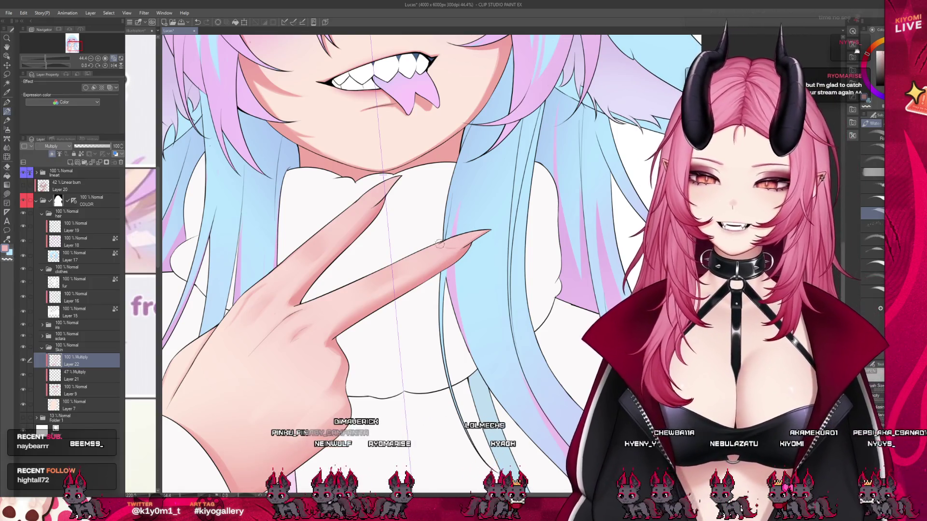
{"action": "left_click_drag", "start_coordinate": [440, 248], "coordinate": [455, 248]}
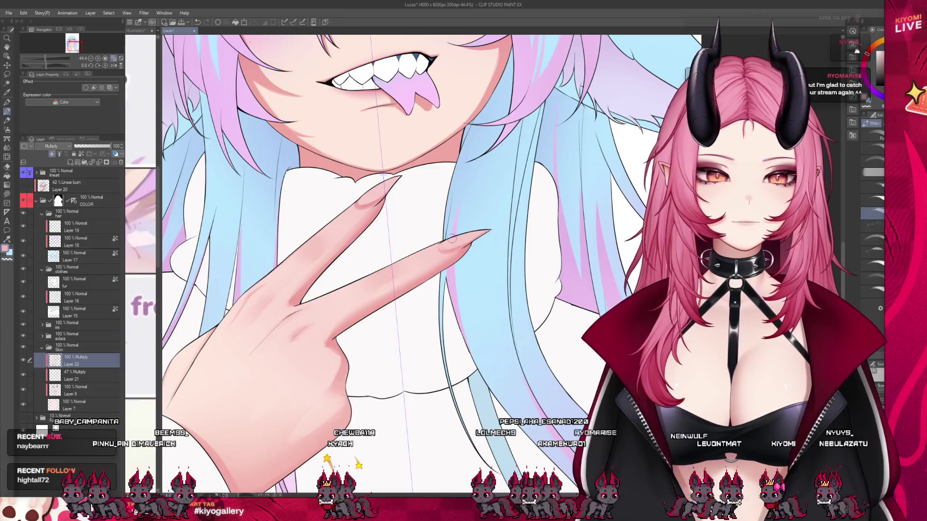
{"action": "key", "text": "j"}
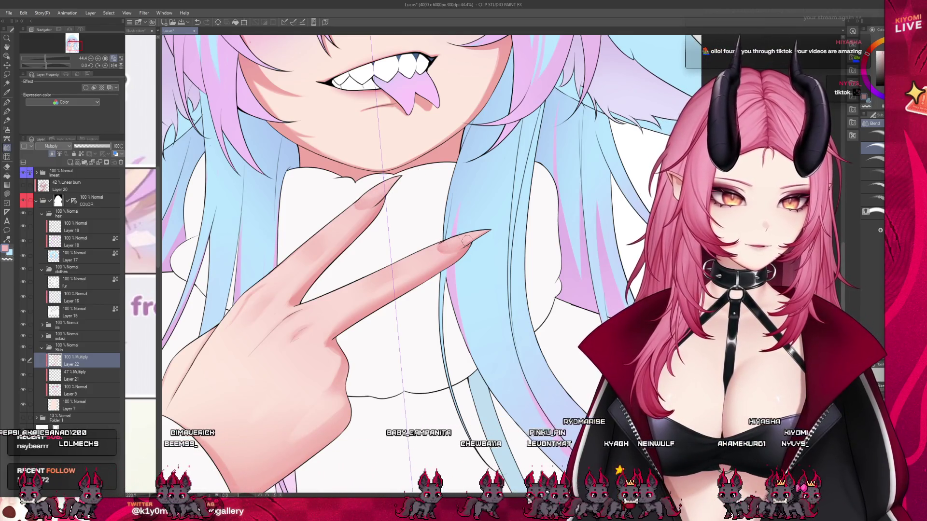
{"action": "key", "text": "b"}
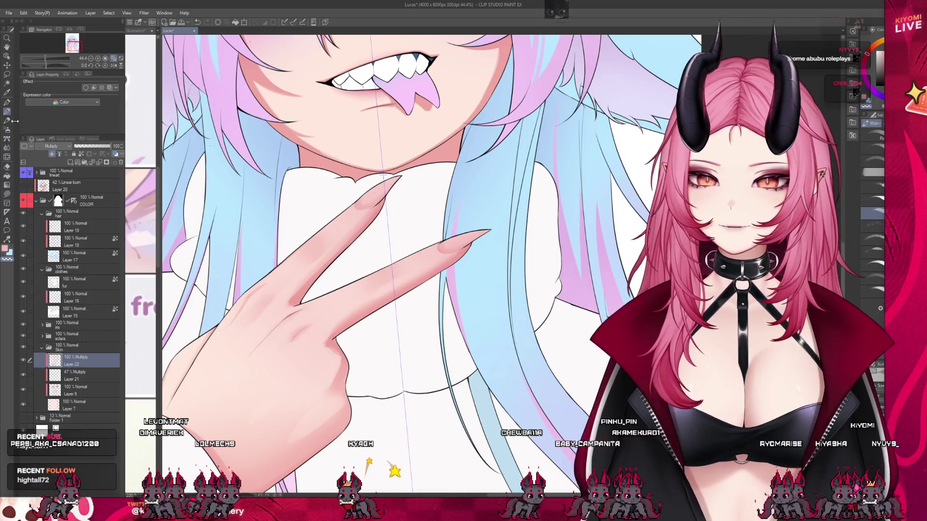
{"action": "scroll", "coordinate": [407, 168], "scroll_direction": "down", "scroll_amount": 2}
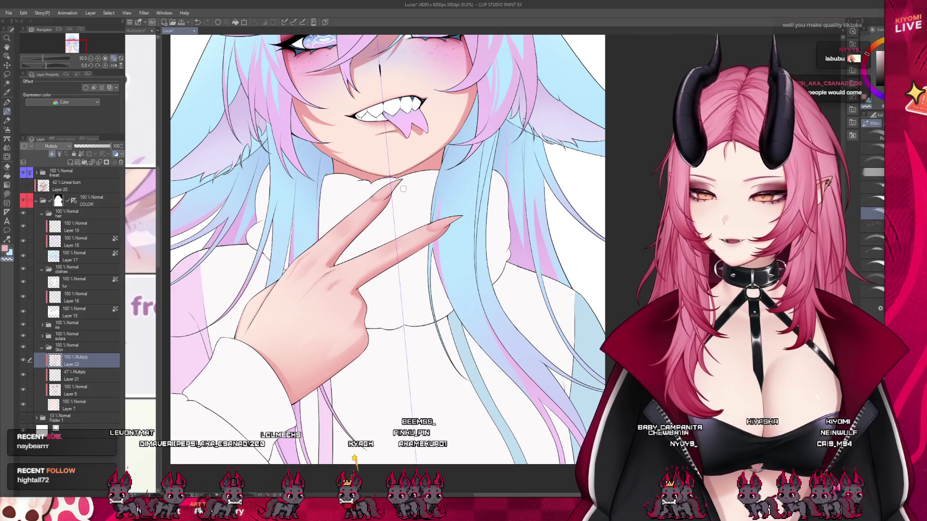
- Add Layer 9 from the Skin folder to the selection alongside Layer 22
{"action": "scroll", "coordinate": [403, 189], "scroll_direction": "up", "scroll_amount": 4}
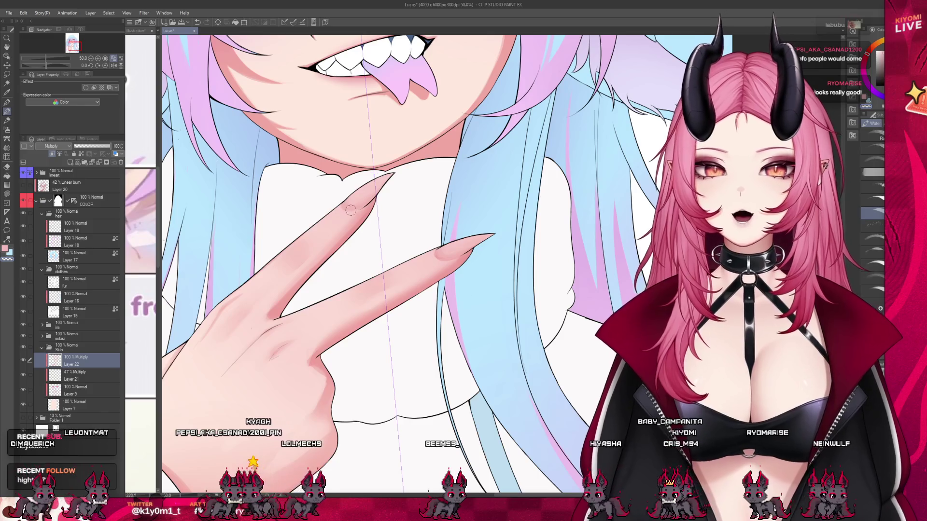
{"action": "left_click", "coordinate": [350, 210], "text": "ctrl+shift"}
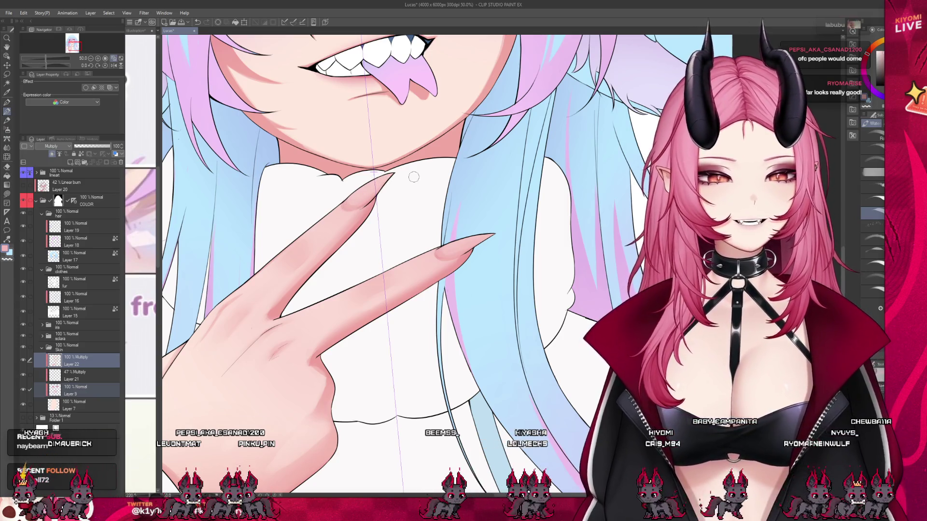
{"action": "scroll", "coordinate": [414, 176], "scroll_direction": "down", "scroll_amount": 5}
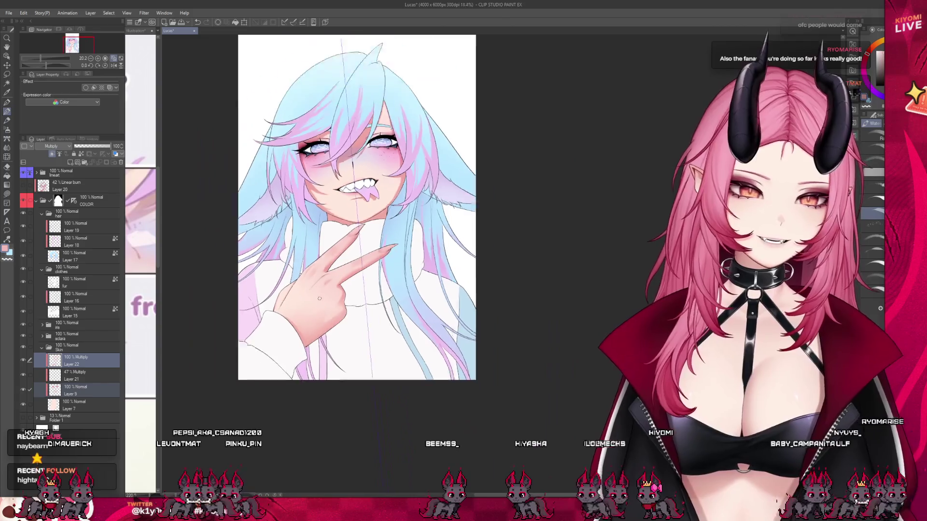
- Save the illustration file with Ctrl+S
{"action": "scroll", "coordinate": [343, 208], "scroll_direction": "up", "scroll_amount": 2}
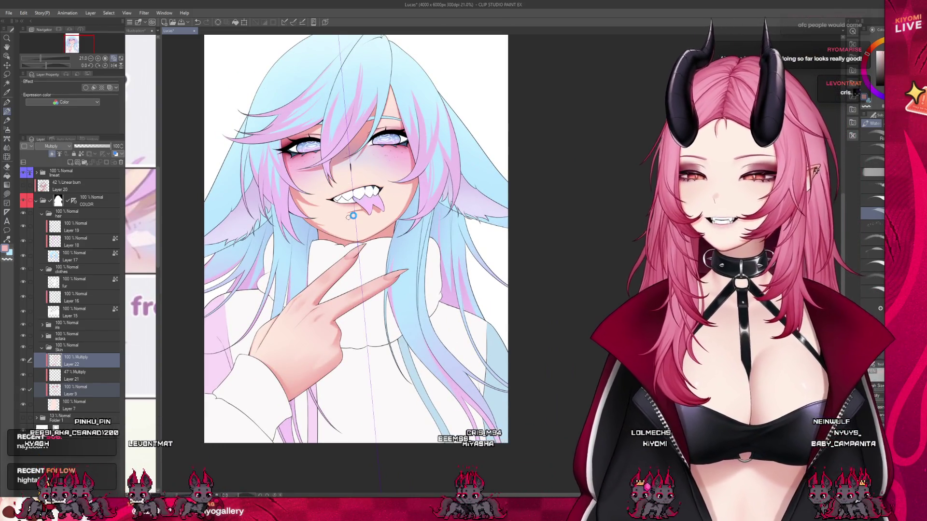
{"action": "key", "text": "ctrl+s"}
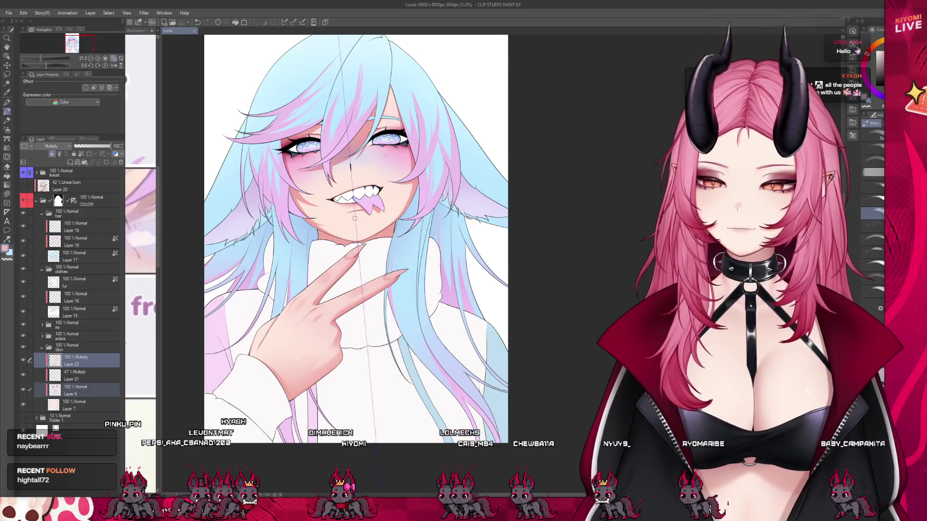
{"action": "scroll", "coordinate": [348, 218], "scroll_direction": "up", "scroll_amount": 1}
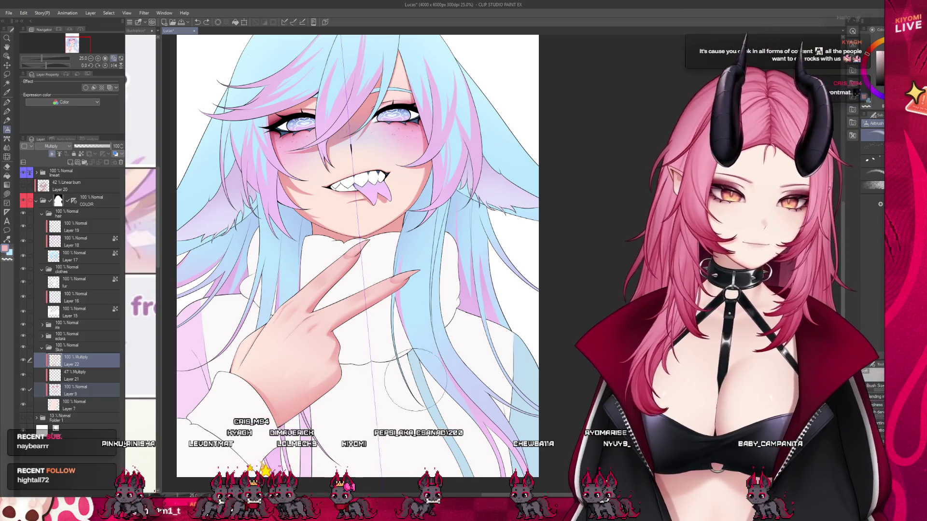
{"action": "scroll", "coordinate": [491, 310], "scroll_direction": "down", "scroll_amount": 2}
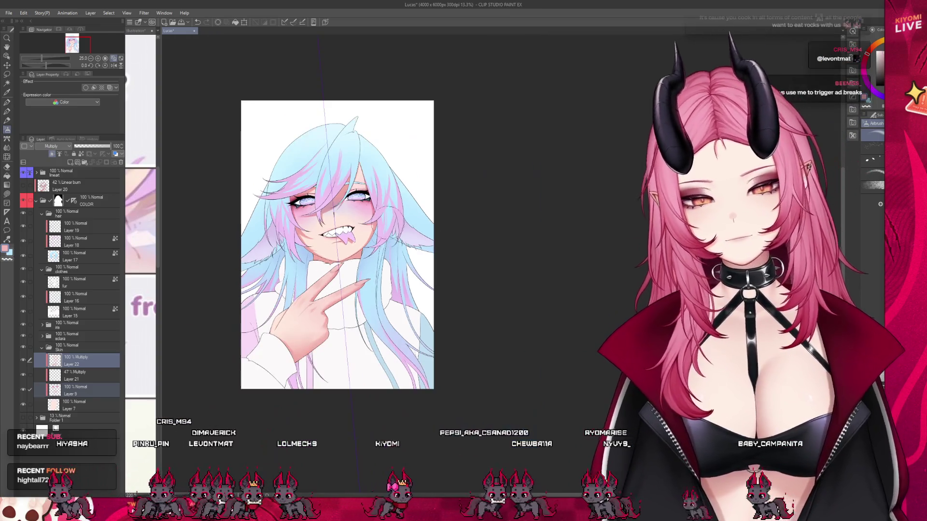
{"action": "scroll", "coordinate": [324, 233], "scroll_direction": "up", "scroll_amount": 2}
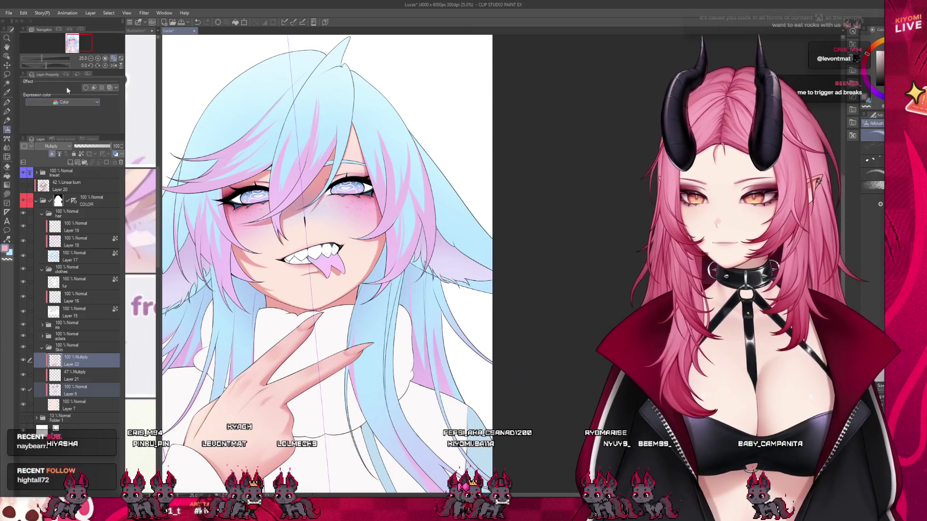
- Switch to the Brush tool's Water sub tool and save the progress again
{"action": "left_click", "coordinate": [9, 113]}
{"action": "scroll", "coordinate": [303, 219], "scroll_direction": "up", "scroll_amount": 1}
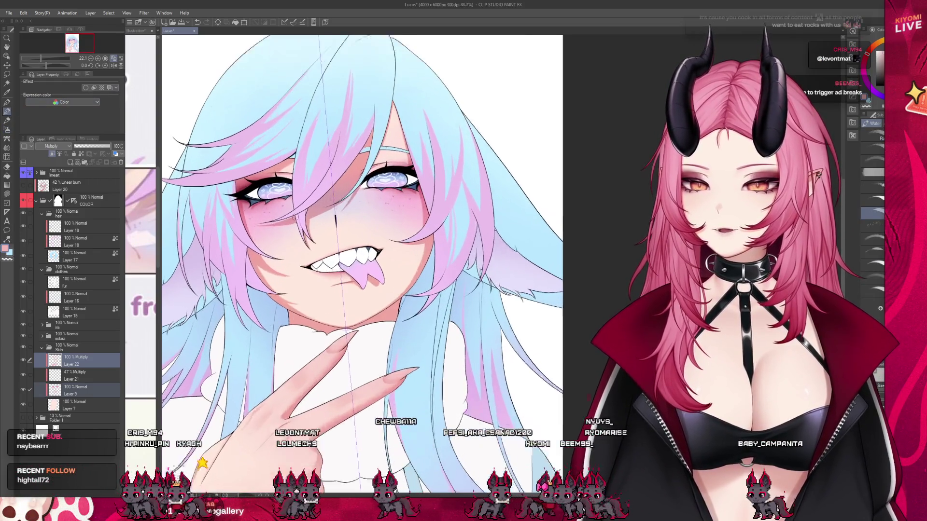
{"action": "key", "text": "ctrl+s"}
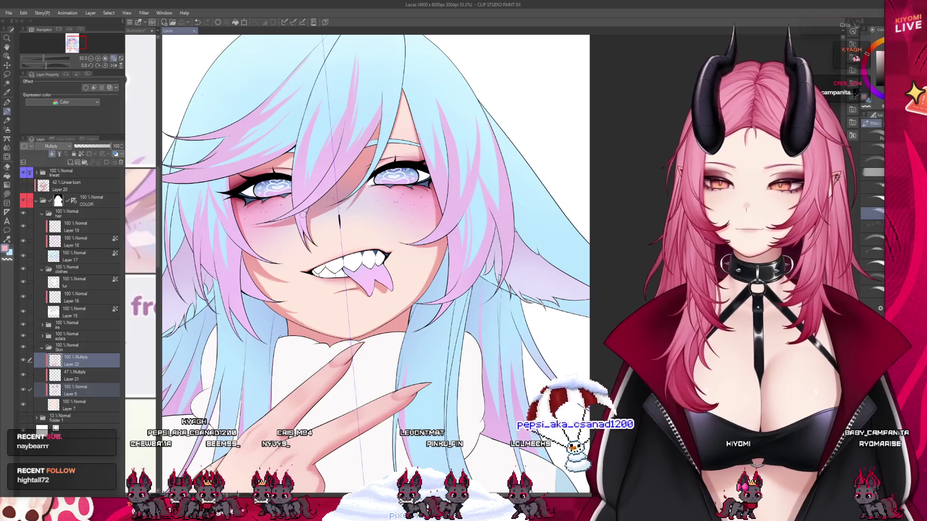
{"action": "scroll", "coordinate": [260, 116], "scroll_direction": "up", "scroll_amount": 2}
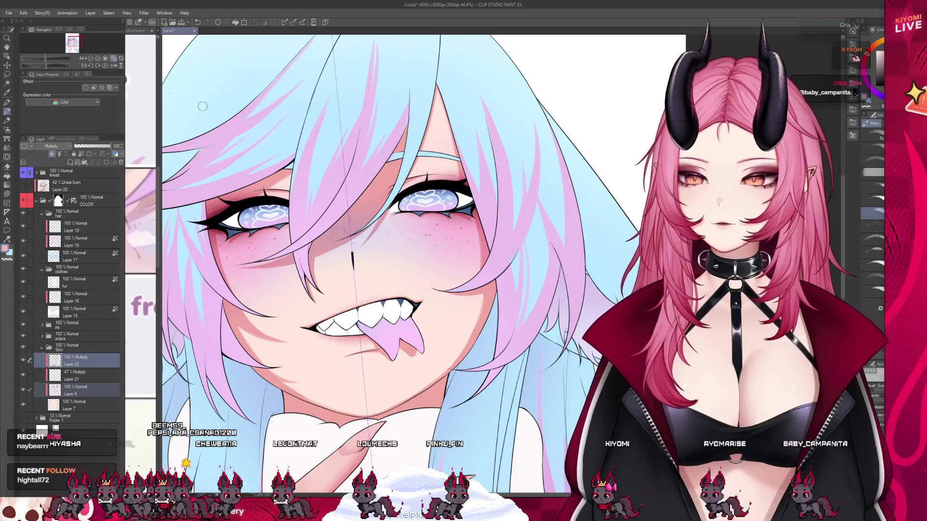
{"action": "scroll", "coordinate": [203, 106], "scroll_direction": "down", "scroll_amount": 2}
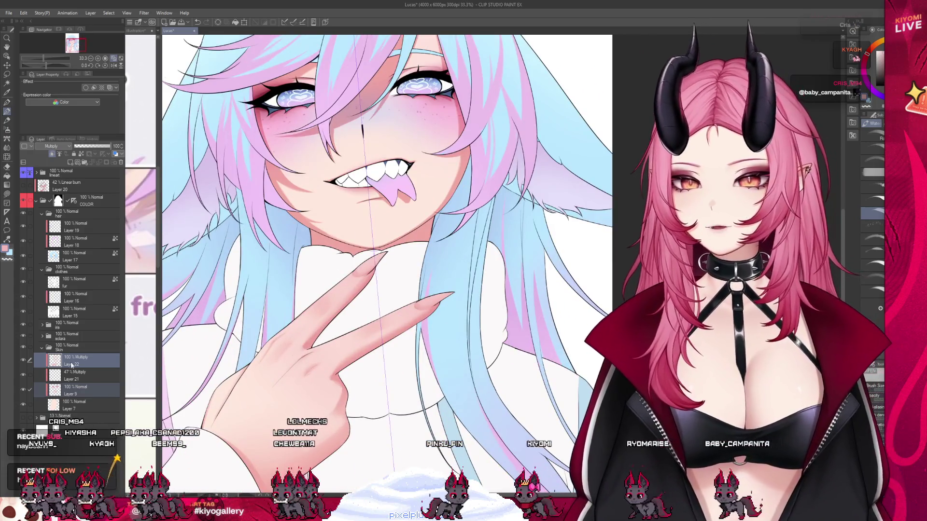
{"action": "scroll", "coordinate": [309, 176], "scroll_direction": "down", "scroll_amount": 1}
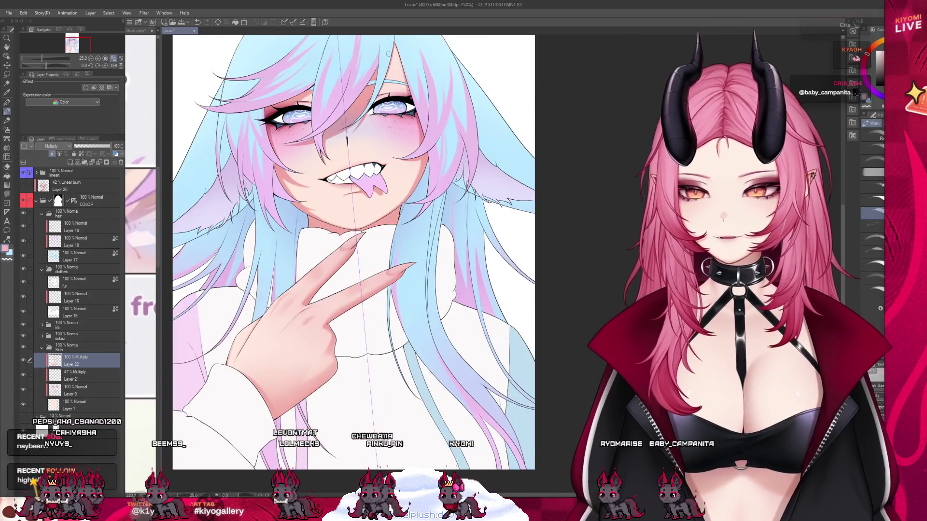
{"action": "scroll", "coordinate": [249, 138], "scroll_direction": "up", "scroll_amount": 3}
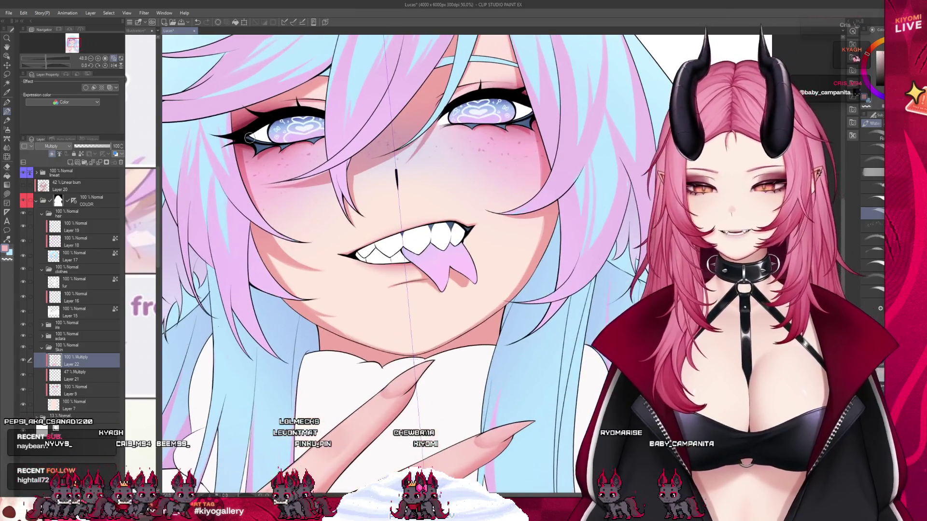
{"action": "scroll", "coordinate": [249, 137], "scroll_direction": "up", "scroll_amount": 1}
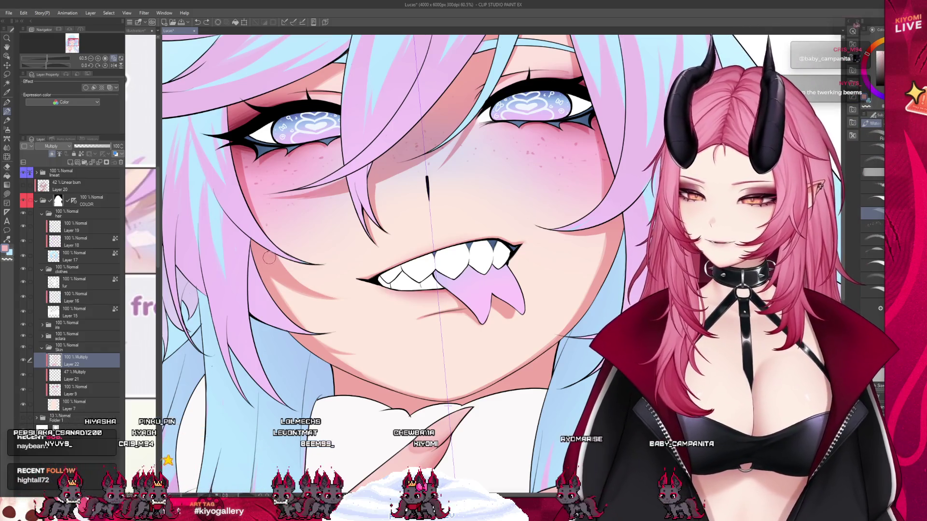
{"action": "scroll", "coordinate": [276, 218], "scroll_direction": "down", "scroll_amount": 5}
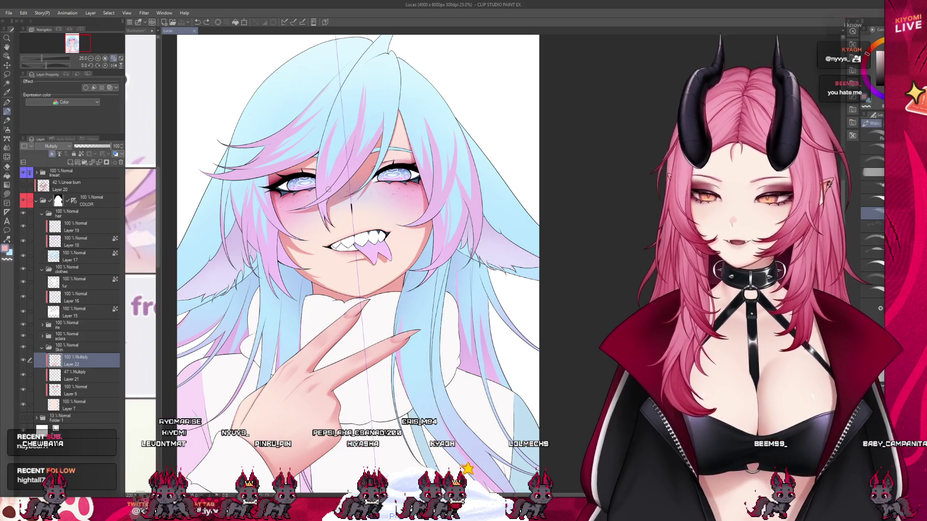
- Blend a short Water-brush stroke of multiply shading over the skin by the eyelid
{"action": "scroll", "coordinate": [321, 134], "scroll_direction": "up", "scroll_amount": 5}
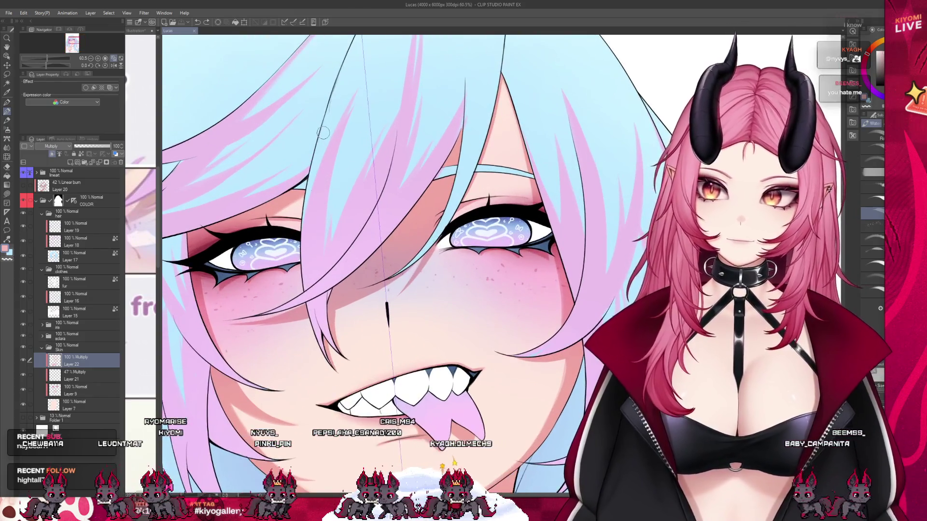
{"action": "left_click_drag", "start_coordinate": [501, 203], "coordinate": [515, 199]}
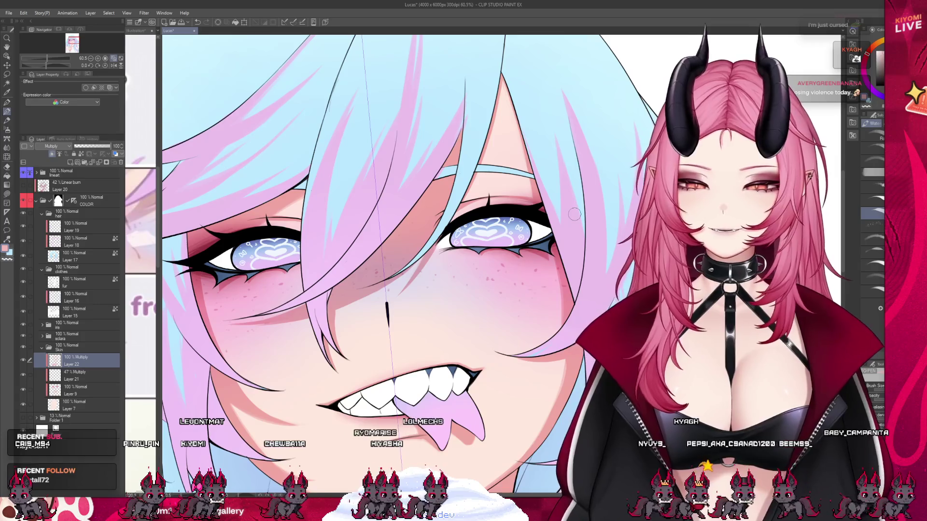
{"action": "scroll", "coordinate": [398, 202], "scroll_direction": "down", "scroll_amount": 4}
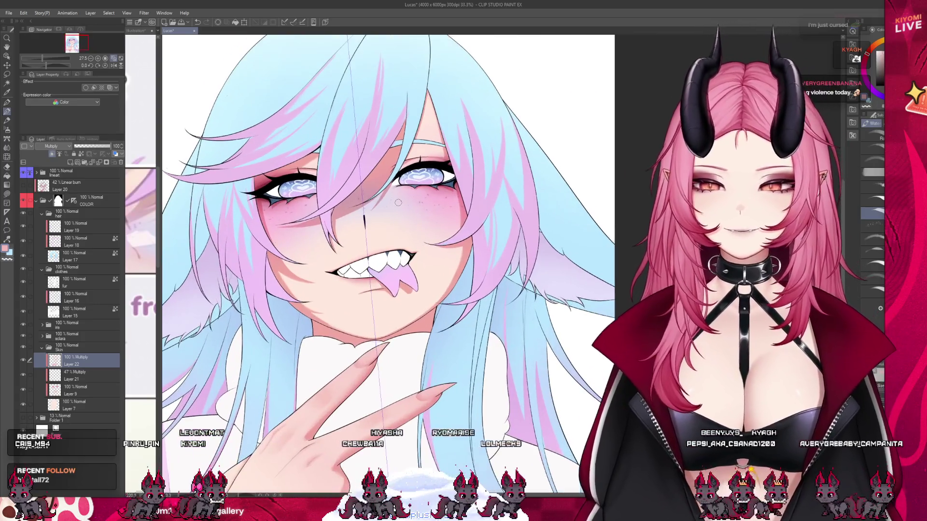
- Turn on stroke snapping from the command bar
{"action": "scroll", "coordinate": [398, 203], "scroll_direction": "up", "scroll_amount": 3}
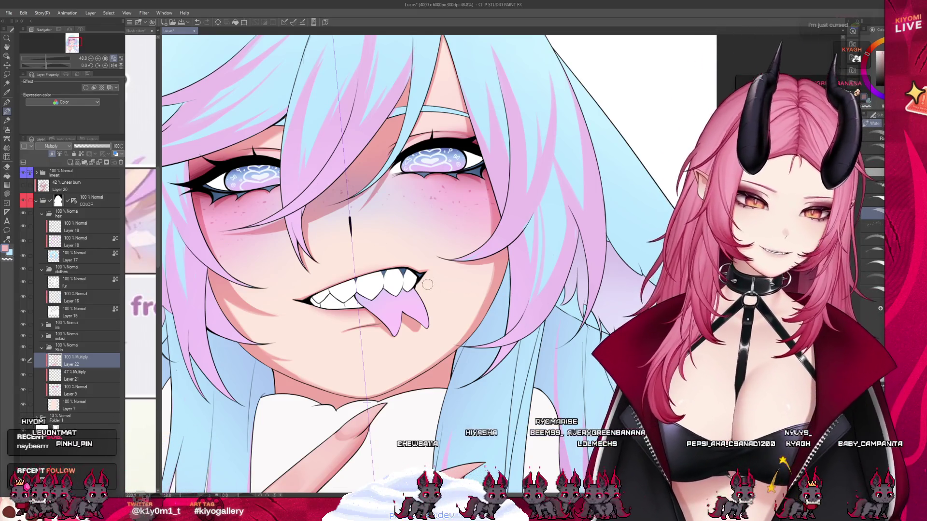
{"action": "scroll", "coordinate": [427, 284], "scroll_direction": "up", "scroll_amount": 2}
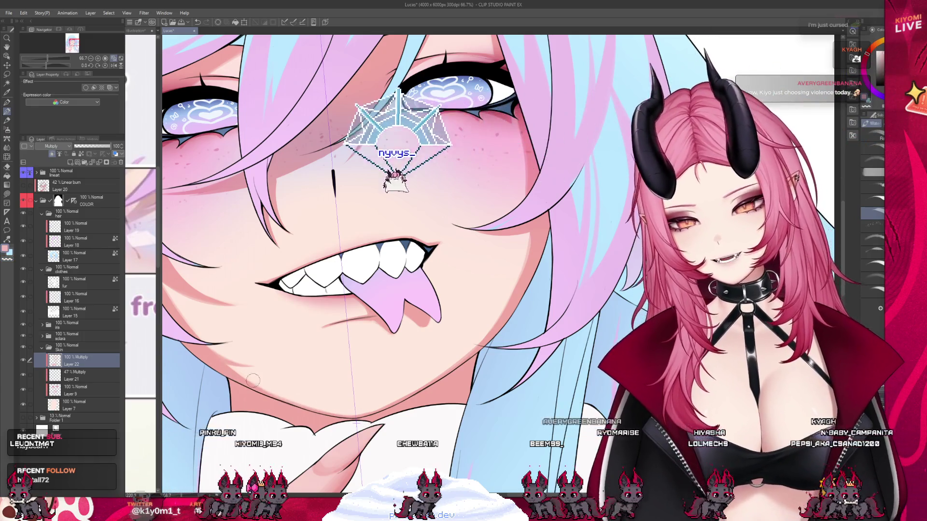
{"action": "scroll", "coordinate": [253, 381], "scroll_direction": "down", "scroll_amount": 1}
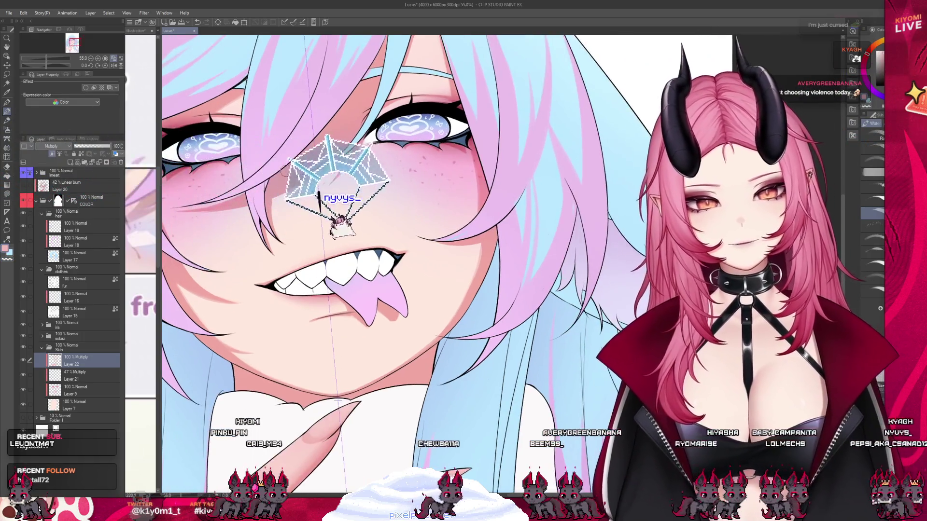
{"action": "left_click", "coordinate": [295, 22]}
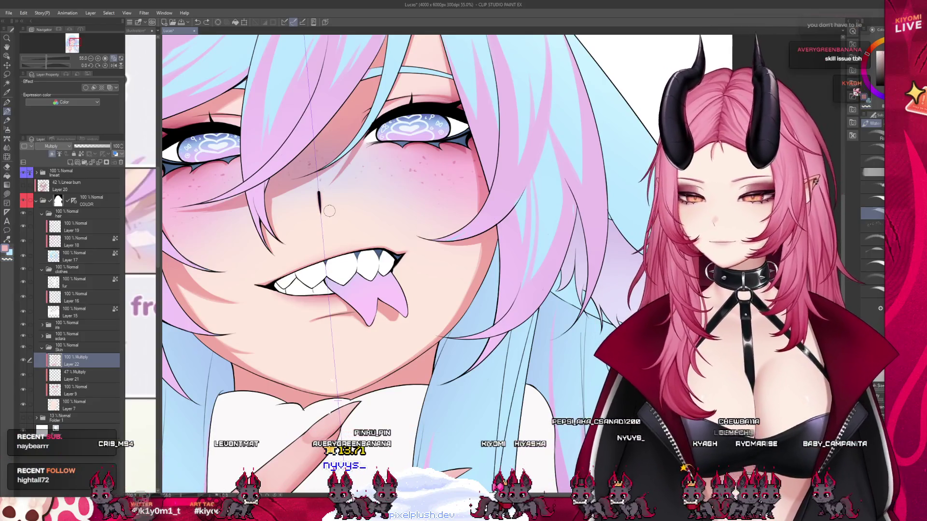
{"action": "scroll", "coordinate": [338, 205], "scroll_direction": "down", "scroll_amount": 2}
{"action": "scroll", "coordinate": [367, 191], "scroll_direction": "down", "scroll_amount": 1}
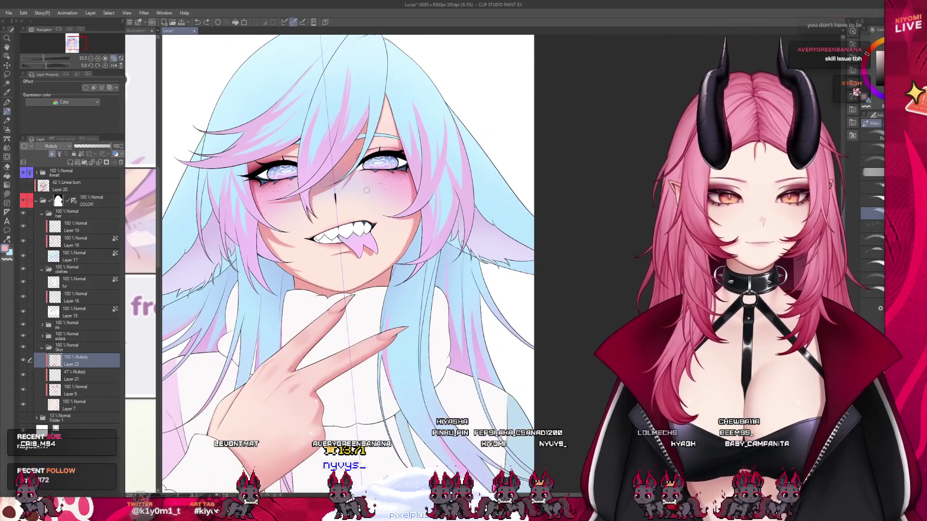
{"action": "scroll", "coordinate": [367, 191], "scroll_direction": "down", "scroll_amount": 1}
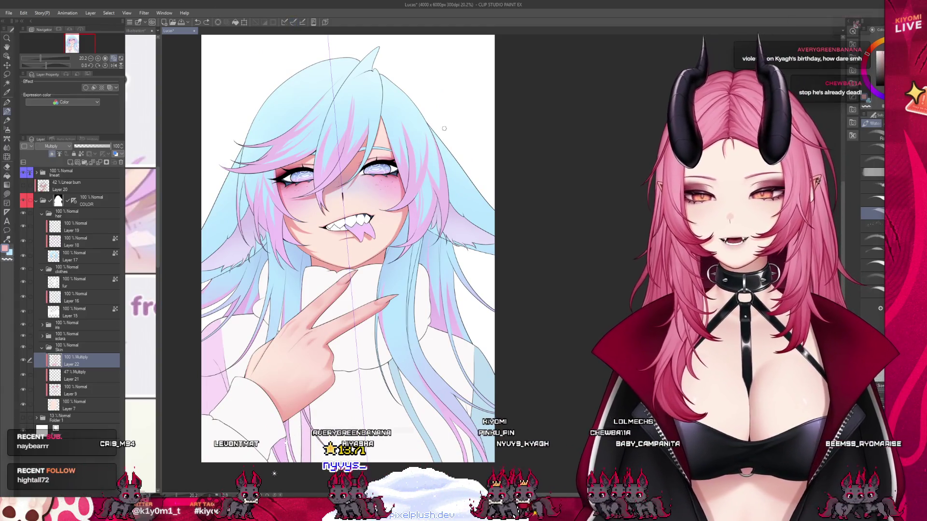
{"action": "scroll", "coordinate": [401, 111], "scroll_direction": "up", "scroll_amount": 2}
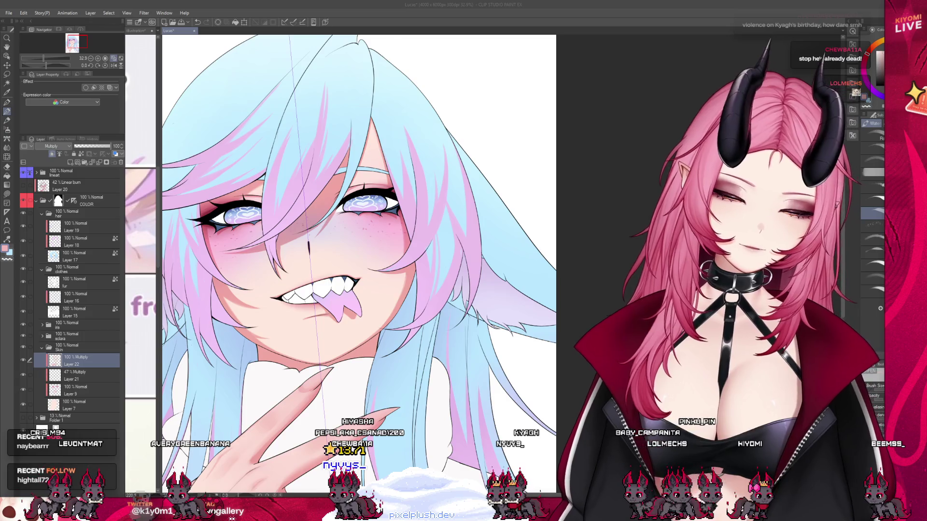
{"action": "scroll", "coordinate": [327, 72], "scroll_direction": "up", "scroll_amount": 2}
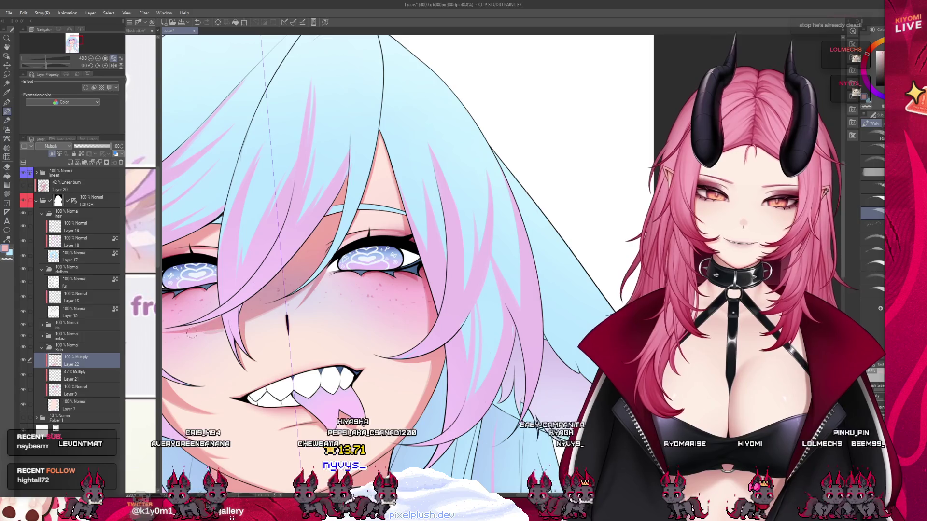
{"action": "scroll", "coordinate": [334, 258], "scroll_direction": "up", "scroll_amount": 3}
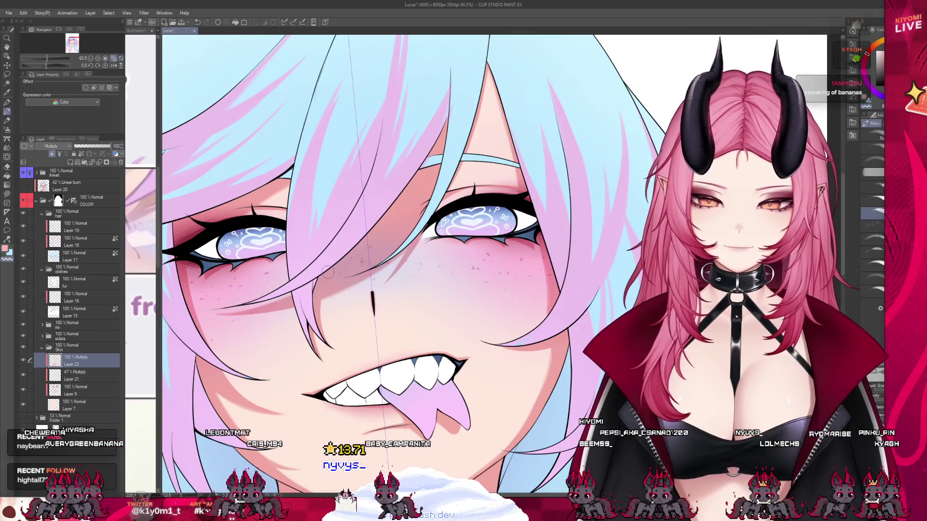
{"action": "scroll", "coordinate": [328, 273], "scroll_direction": "down", "scroll_amount": 5}
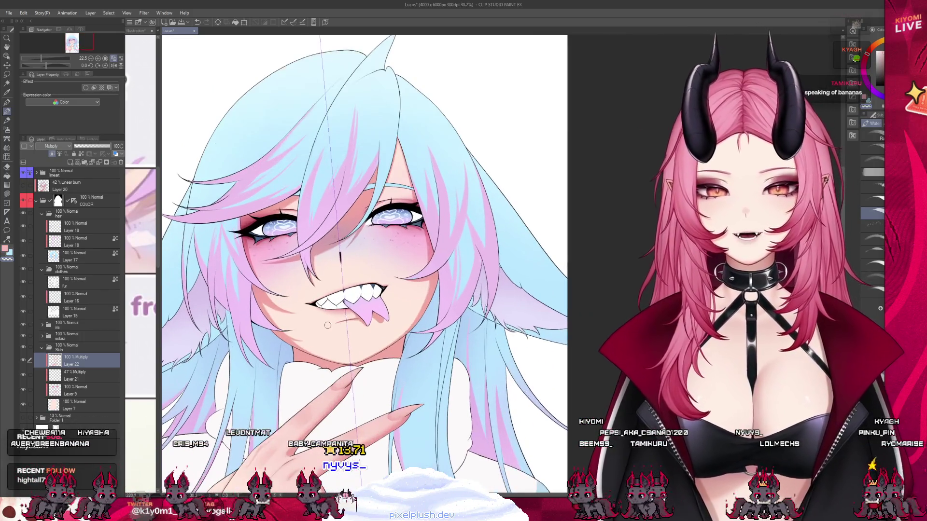
{"action": "scroll", "coordinate": [409, 242], "scroll_direction": "up", "scroll_amount": 1}
{"action": "scroll", "coordinate": [319, 96], "scroll_direction": "down", "scroll_amount": 3}
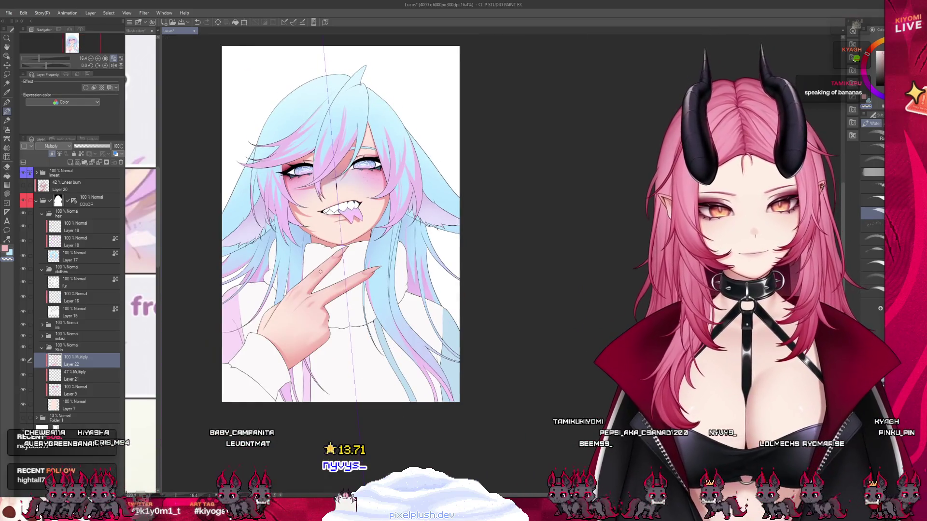
{"action": "scroll", "coordinate": [340, 165], "scroll_direction": "up", "scroll_amount": 1}
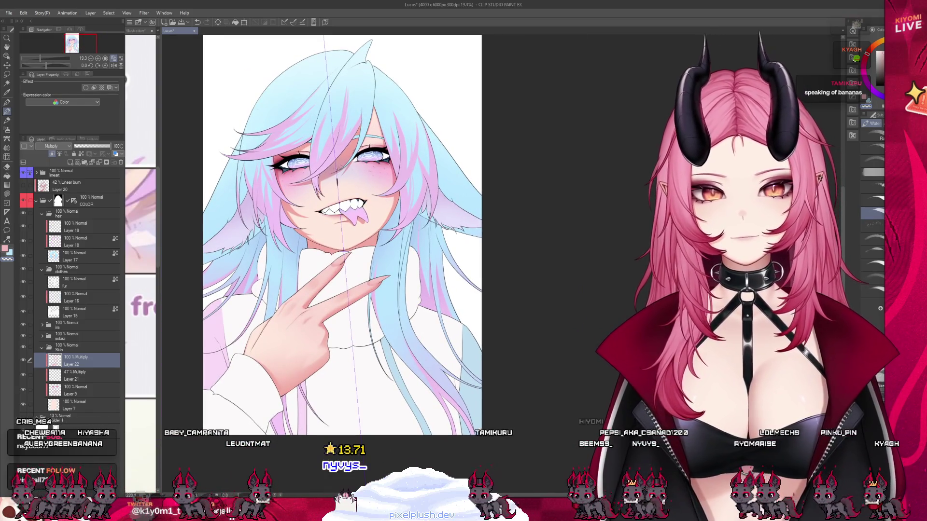
{"action": "scroll", "coordinate": [286, 351], "scroll_direction": "up", "scroll_amount": 3}
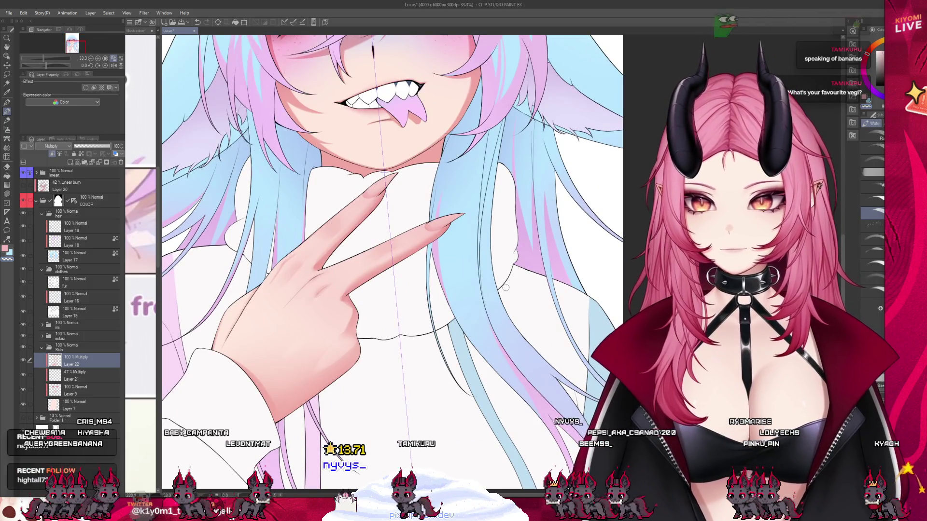
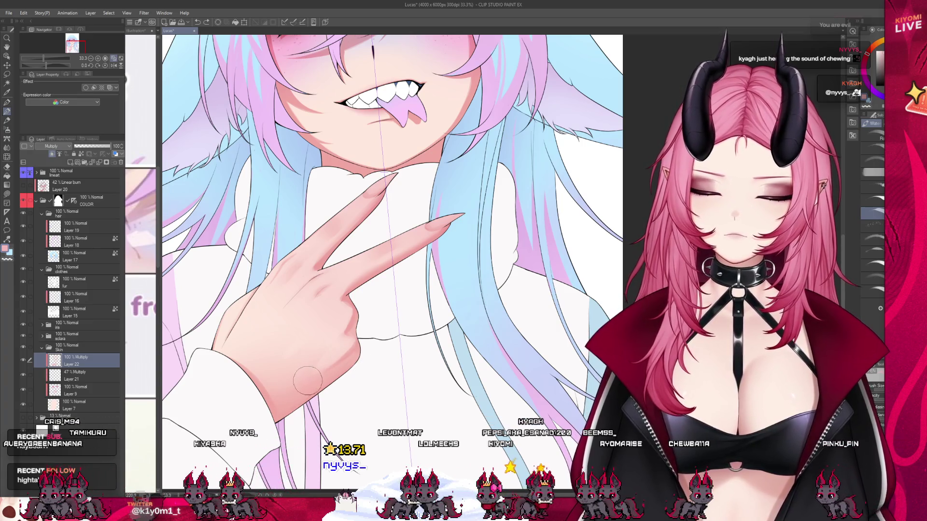
- Switch to the decorative effect brush sub tools
{"action": "left_click", "coordinate": [7, 139]}
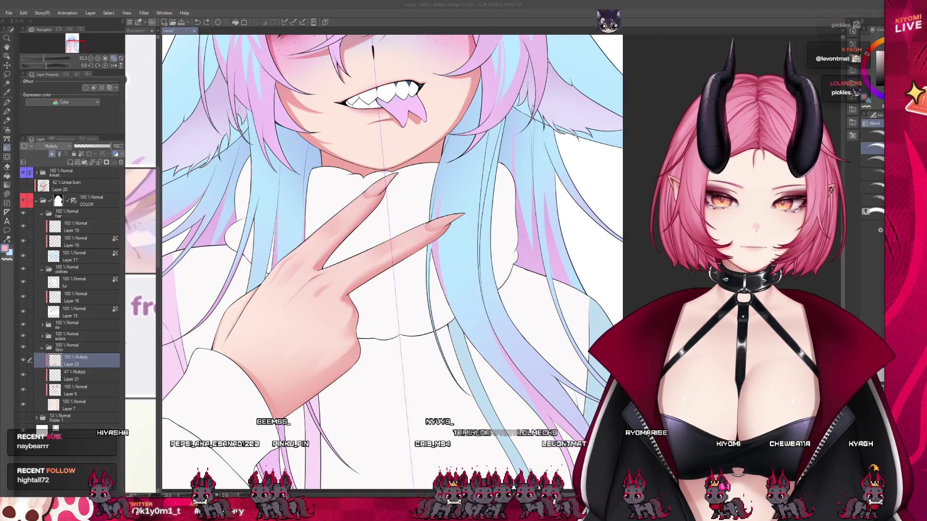
{"action": "scroll", "coordinate": [215, 218], "scroll_direction": "down", "scroll_amount": 3}
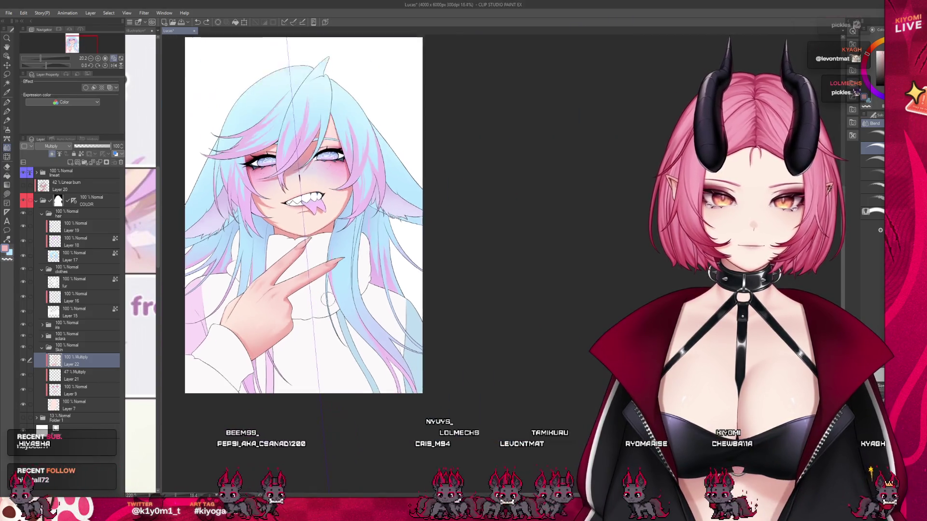
{"action": "scroll", "coordinate": [216, 218], "scroll_direction": "up", "scroll_amount": 2}
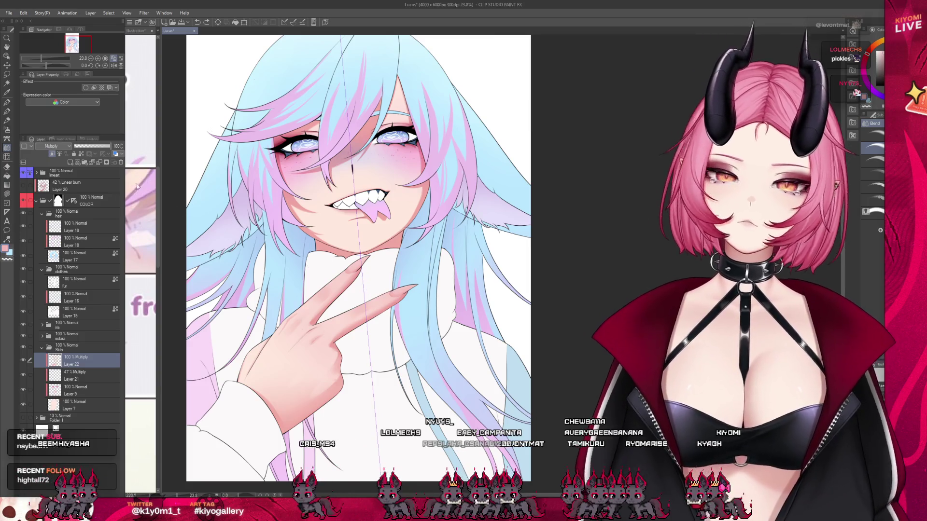
- Add Multiply Layer 23 above Layer 22 and switch to the Pencil, then lock Layer 22's transparent pixels
{"action": "left_click", "coordinate": [71, 162]}
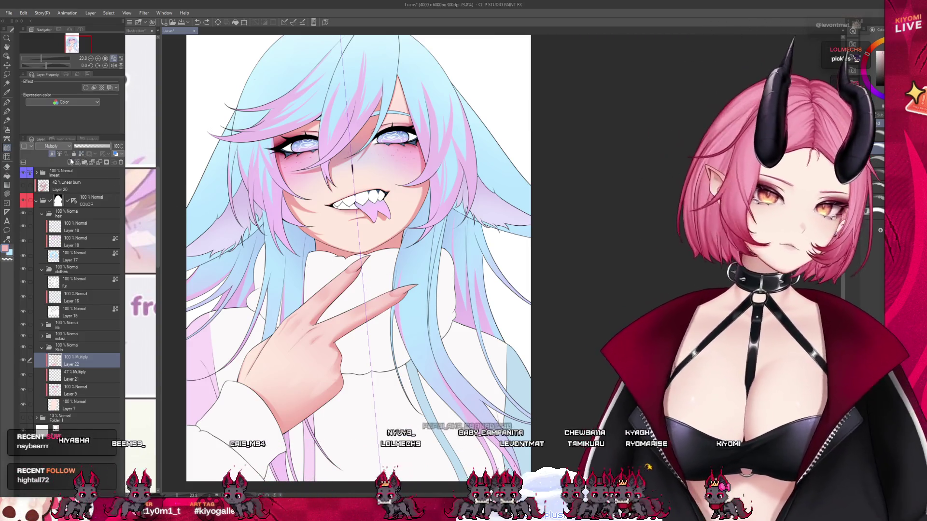
{"action": "left_click", "coordinate": [58, 145]}
{"action": "left_click", "coordinate": [58, 172]}
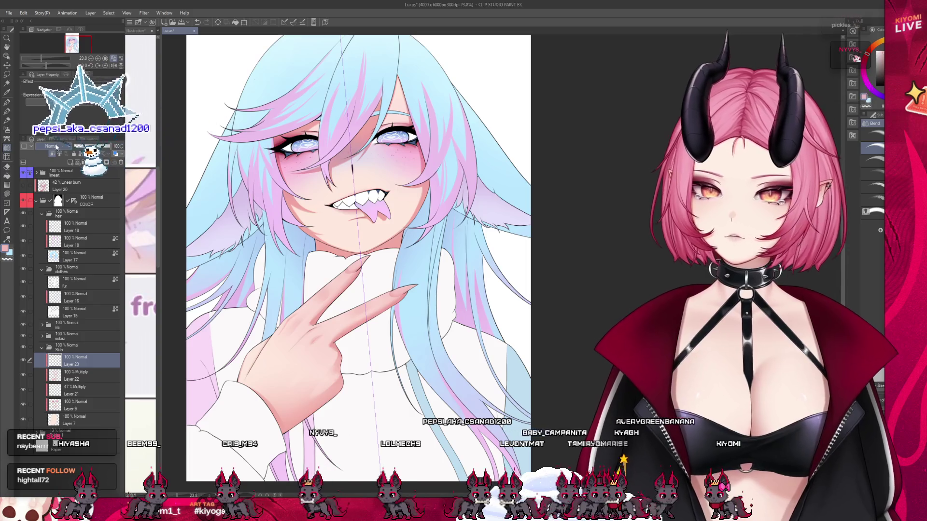
{"action": "scroll", "coordinate": [308, 268], "scroll_direction": "up", "scroll_amount": 4}
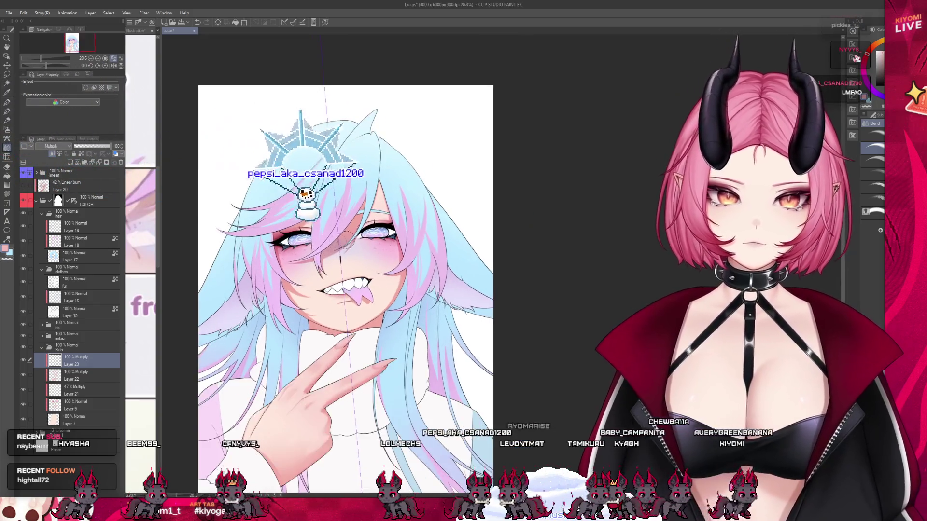
{"action": "key", "text": "p"}
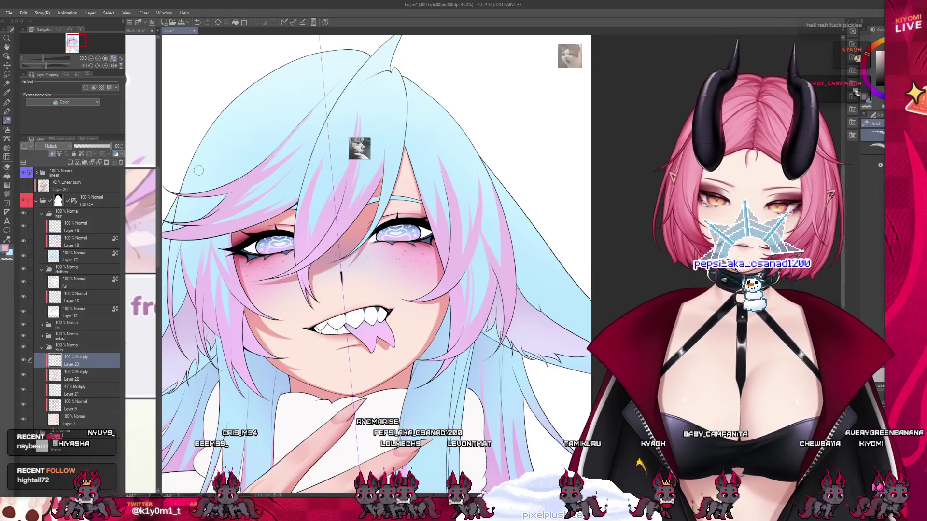
{"action": "scroll", "coordinate": [242, 208], "scroll_direction": "up", "scroll_amount": 2}
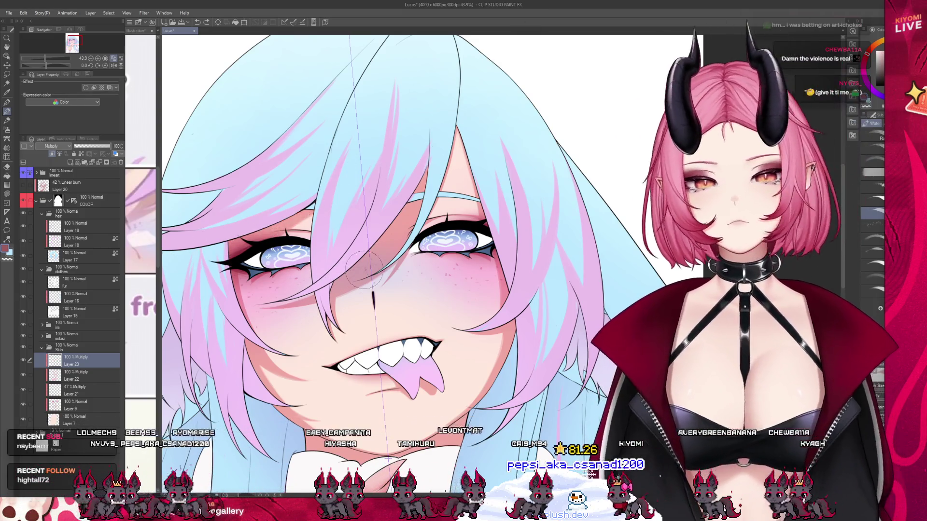
{"action": "scroll", "coordinate": [292, 224], "scroll_direction": "down", "scroll_amount": 3}
{"action": "scroll", "coordinate": [286, 226], "scroll_direction": "up", "scroll_amount": 1}
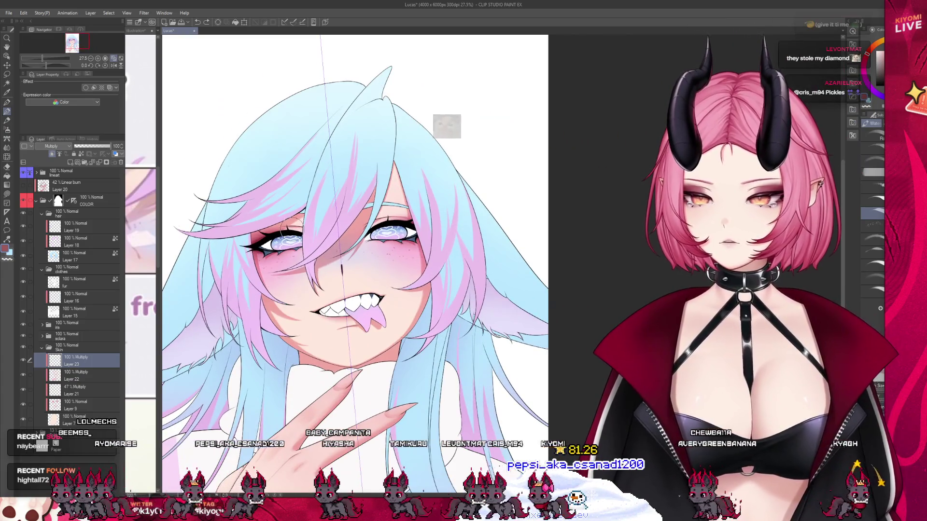
{"action": "key", "text": "alt+bracketleft"}
{"action": "left_click", "coordinate": [81, 154]}
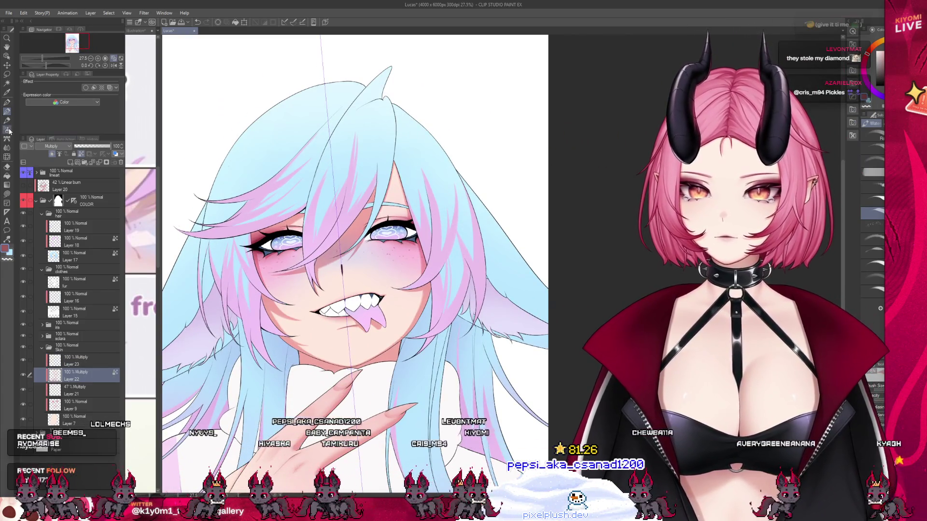
- Switch to the Airbrush for soft blush and shading on the cheeks and nose
{"action": "key", "text": "b"}
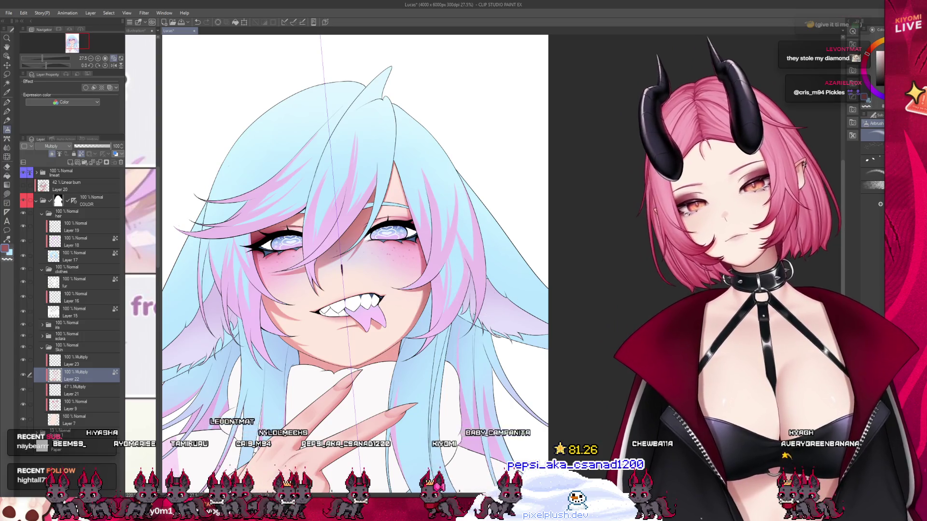
{"action": "scroll", "coordinate": [348, 158], "scroll_direction": "down", "scroll_amount": 3}
{"action": "scroll", "coordinate": [370, 170], "scroll_direction": "up", "scroll_amount": 2}
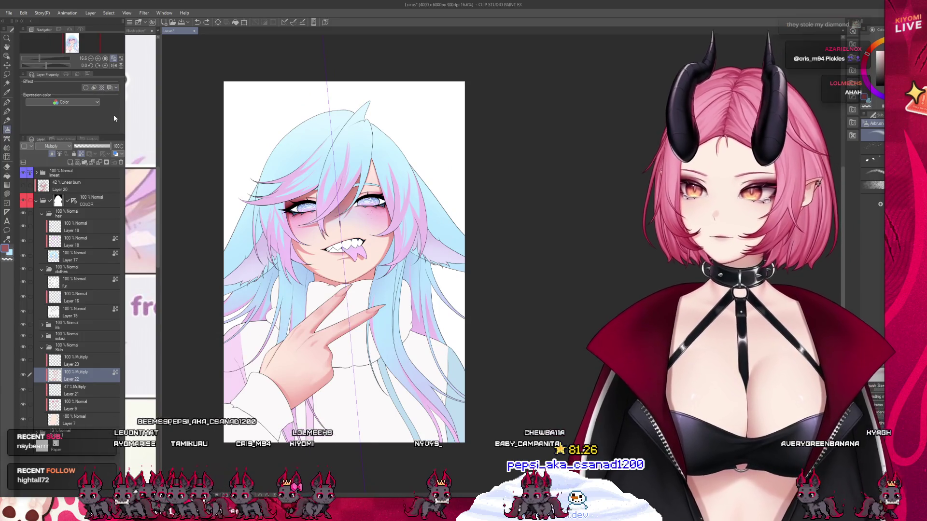
{"action": "scroll", "coordinate": [56, 147], "scroll_direction": "up", "scroll_amount": 2}
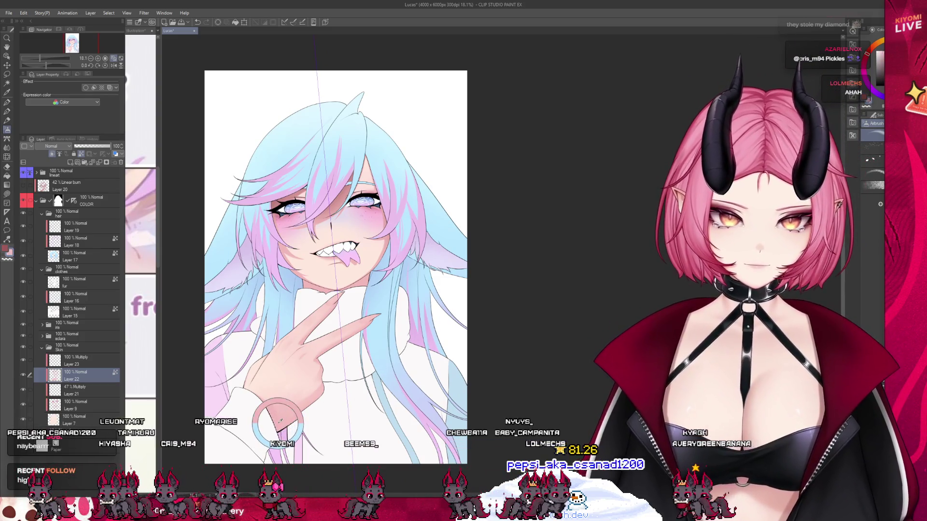
{"action": "scroll", "coordinate": [333, 162], "scroll_direction": "up", "scroll_amount": 2}
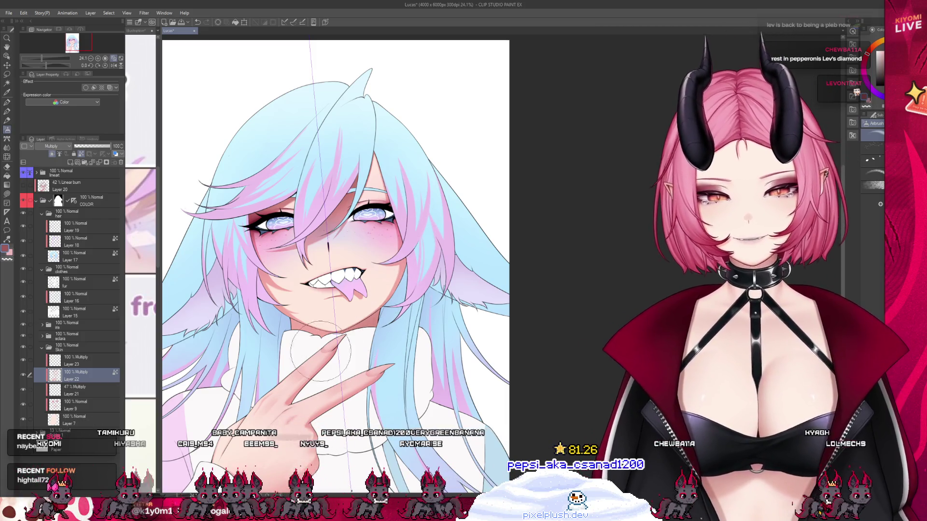
- Blend the Layer 22 face and chin shadows with the Watercolor brush
{"action": "left_click", "coordinate": [7, 112]}
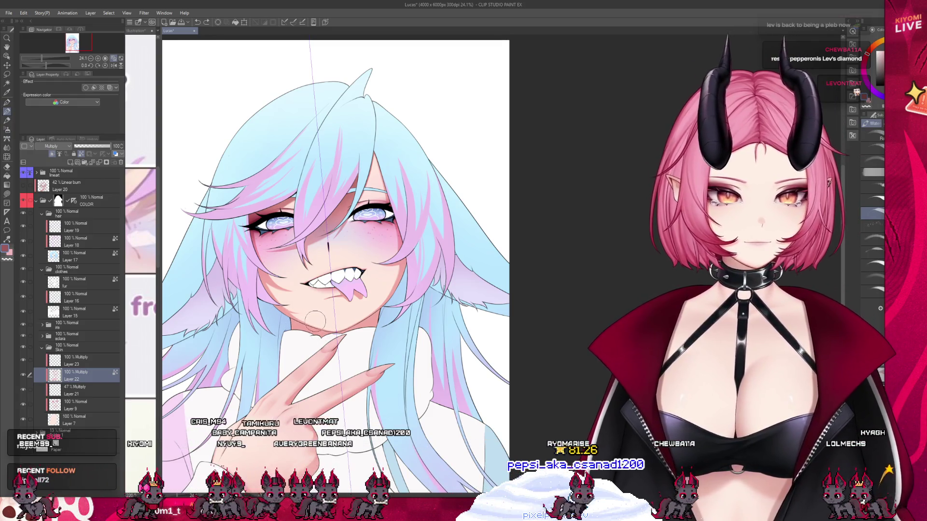
{"action": "scroll", "coordinate": [315, 320], "scroll_direction": "down", "scroll_amount": 2}
{"action": "scroll", "coordinate": [355, 223], "scroll_direction": "up", "scroll_amount": 2}
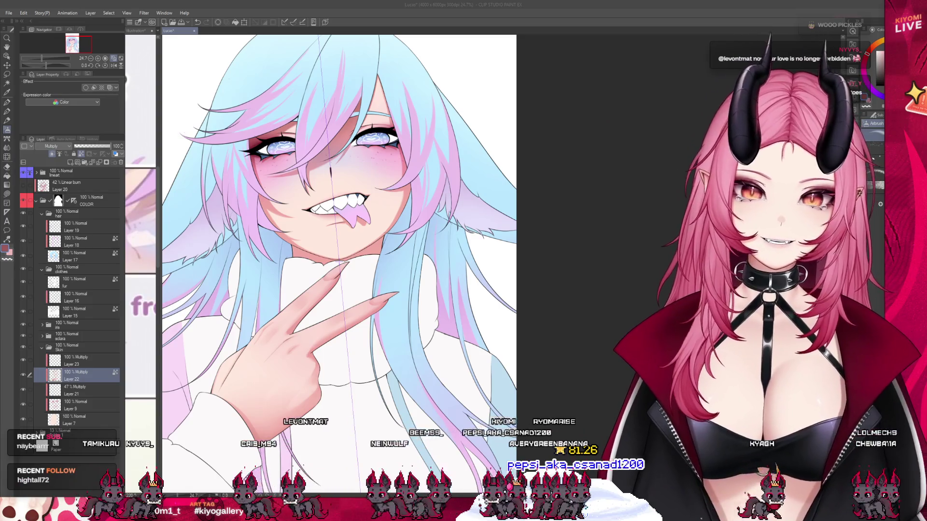
{"action": "scroll", "coordinate": [338, 218], "scroll_direction": "up", "scroll_amount": 3}
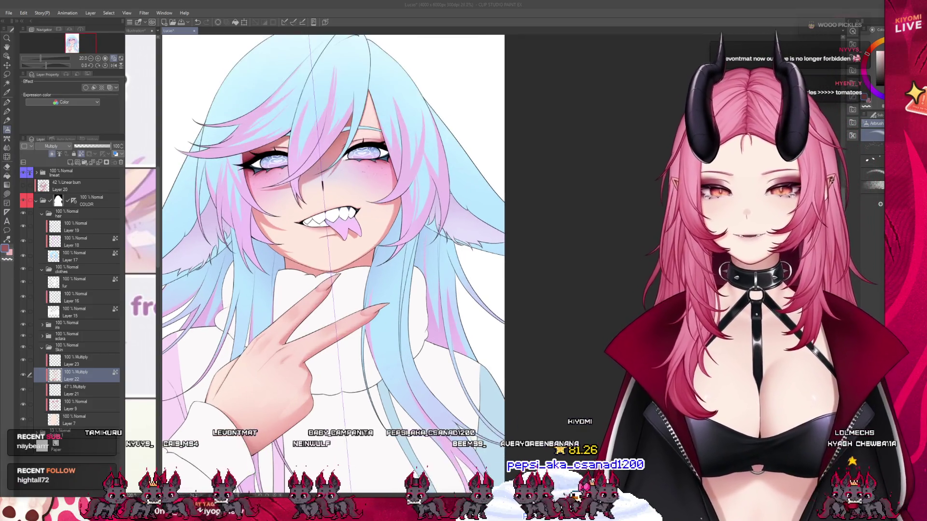
{"action": "scroll", "coordinate": [329, 222], "scroll_direction": "up", "scroll_amount": 1}
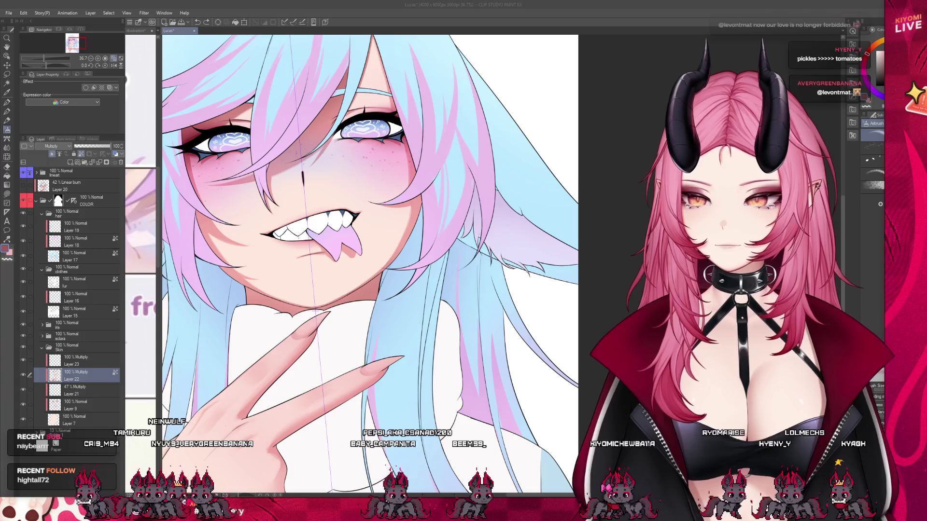
{"action": "scroll", "coordinate": [207, 374], "scroll_direction": "down", "scroll_amount": 1}
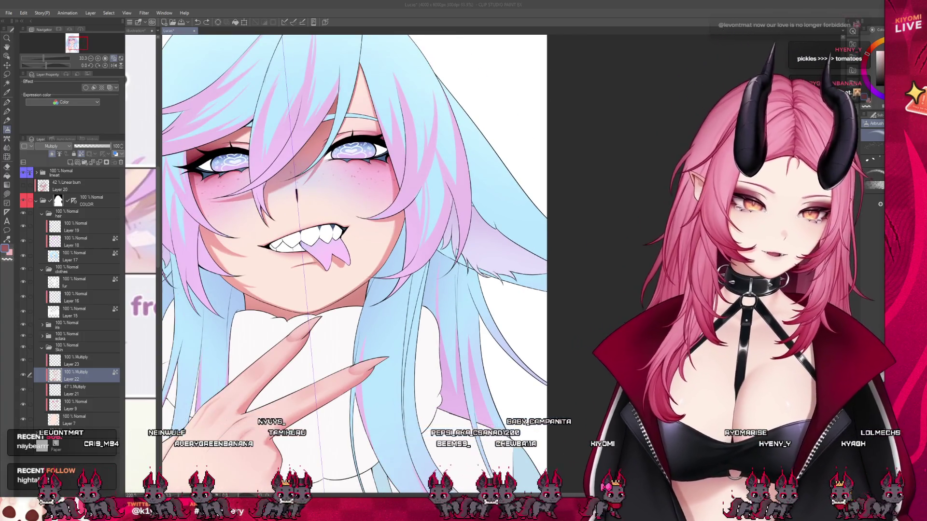
{"action": "scroll", "coordinate": [384, 232], "scroll_direction": "up", "scroll_amount": 2}
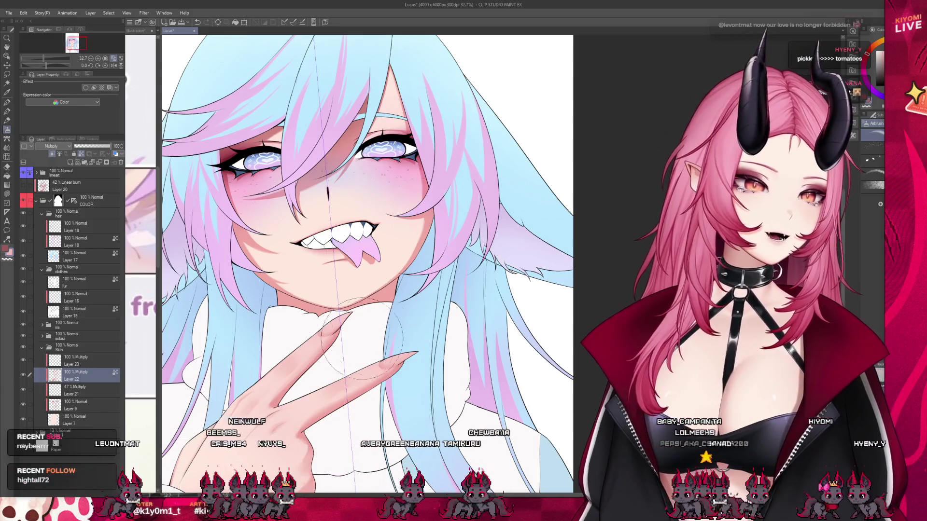
{"action": "scroll", "coordinate": [423, 256], "scroll_direction": "down", "scroll_amount": 2}
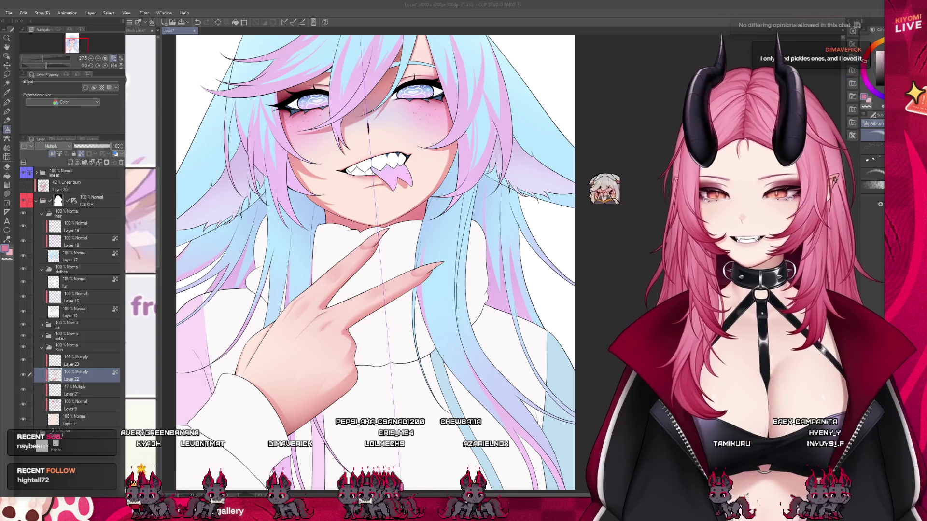
- Blend the lower-face and peace-sign hand shading on Layer 22 with the Watercolor brush
{"action": "scroll", "coordinate": [376, 261], "scroll_direction": "up", "scroll_amount": 1}
{"action": "scroll", "coordinate": [375, 261], "scroll_direction": "up", "scroll_amount": 1}
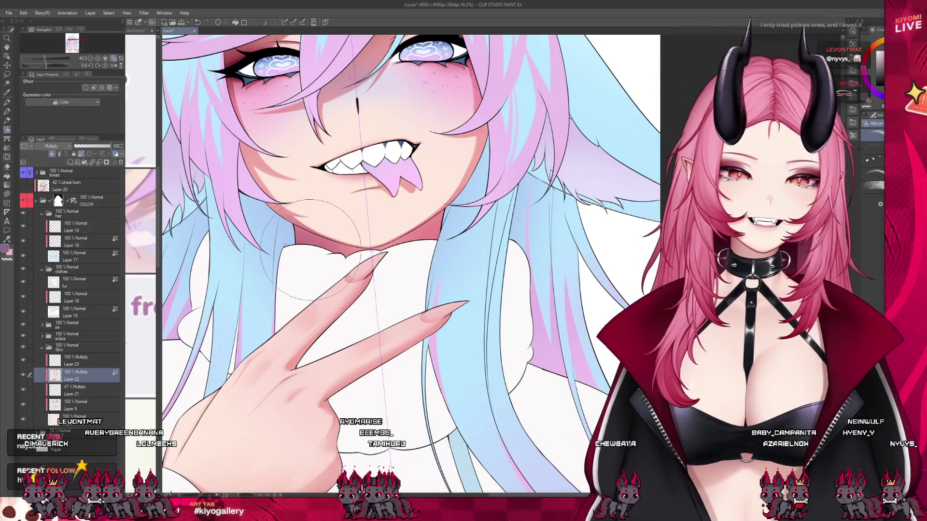
{"action": "left_click", "coordinate": [7, 110]}
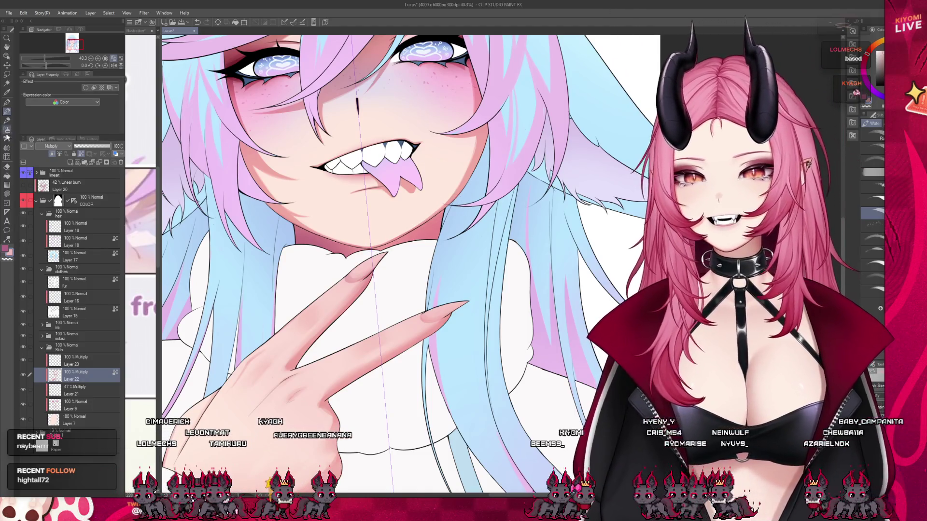
{"action": "scroll", "coordinate": [270, 285], "scroll_direction": "down", "scroll_amount": 4}
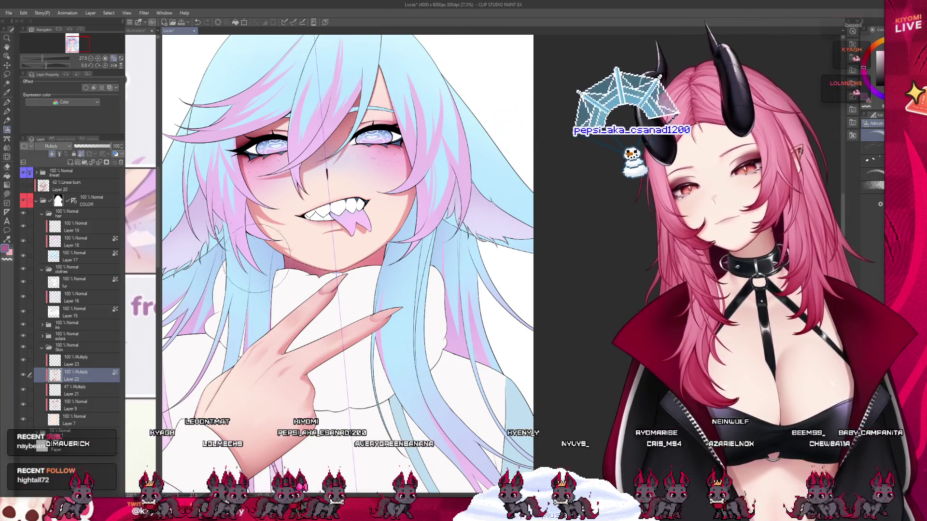
{"action": "scroll", "coordinate": [257, 251], "scroll_direction": "down", "scroll_amount": 3}
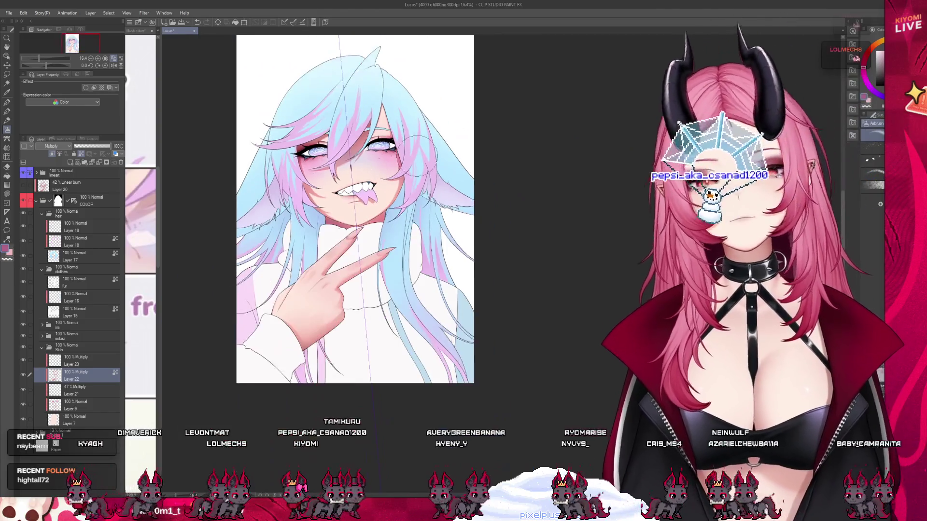
- Select Multiply Layer 23 and switch to the Watercolor brush for face shading
{"action": "scroll", "coordinate": [395, 165], "scroll_direction": "up", "scroll_amount": 2}
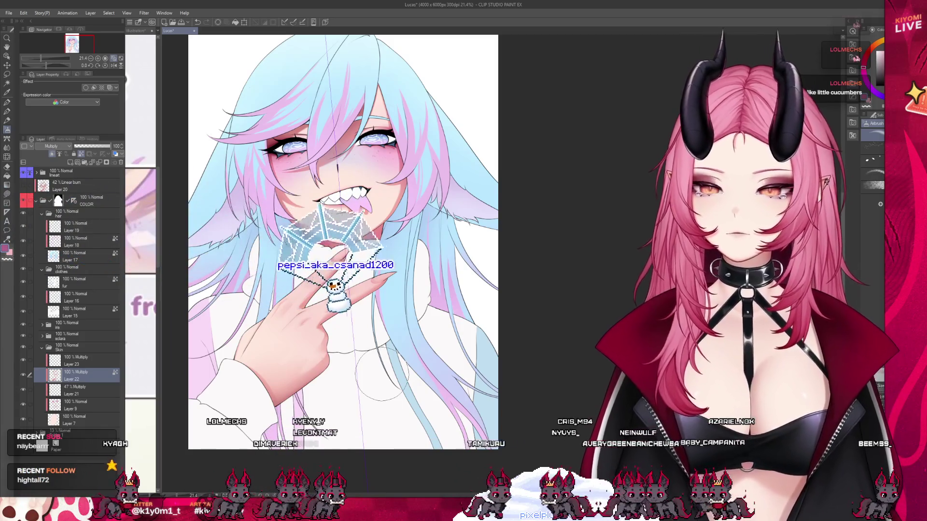
{"action": "scroll", "coordinate": [357, 150], "scroll_direction": "up", "scroll_amount": 3}
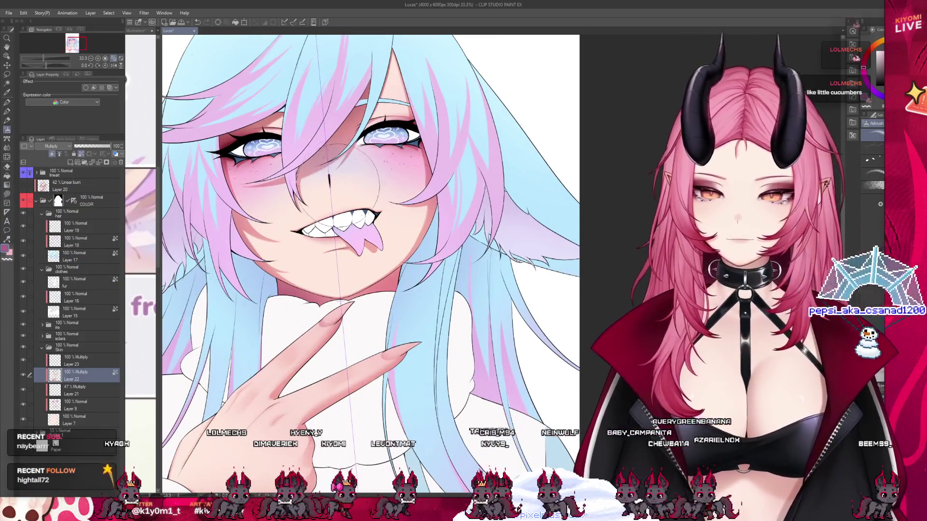
{"action": "scroll", "coordinate": [304, 44], "scroll_direction": "up", "scroll_amount": 2}
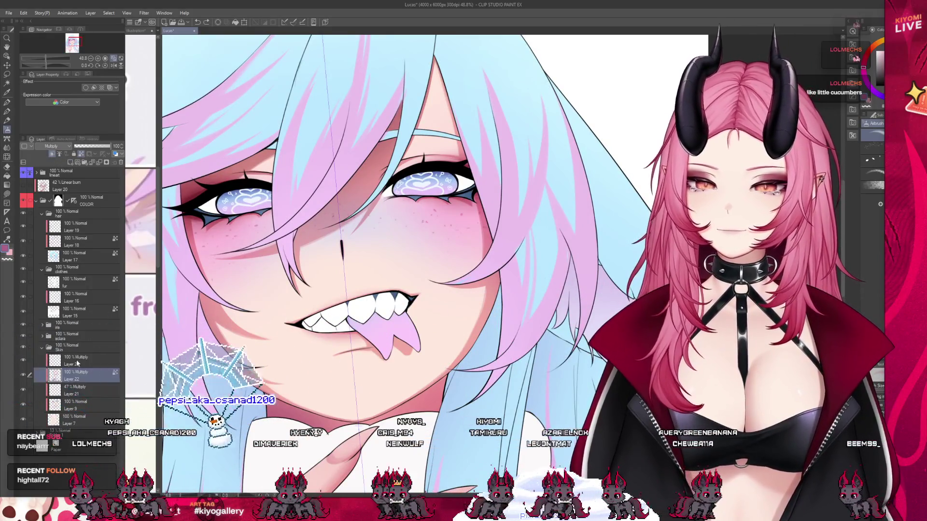
{"action": "left_click", "coordinate": [76, 361]}
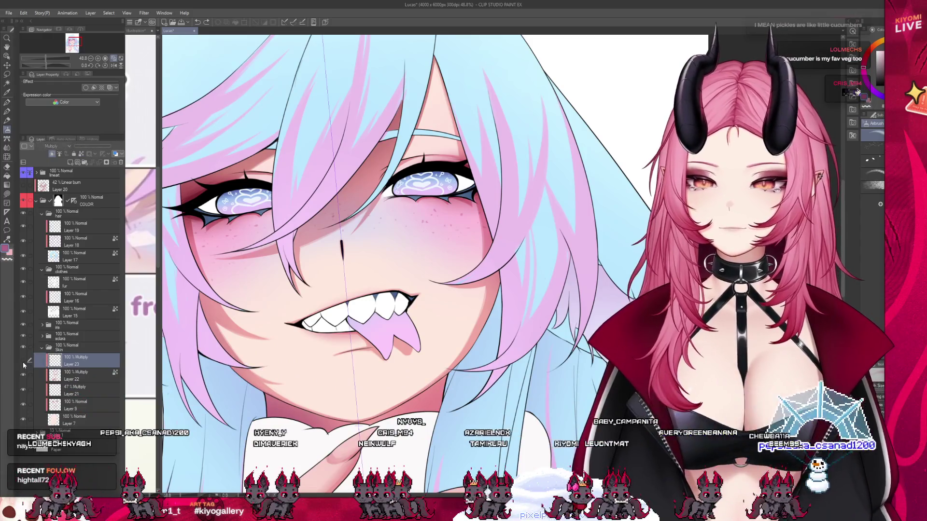
{"action": "key", "text": "b"}
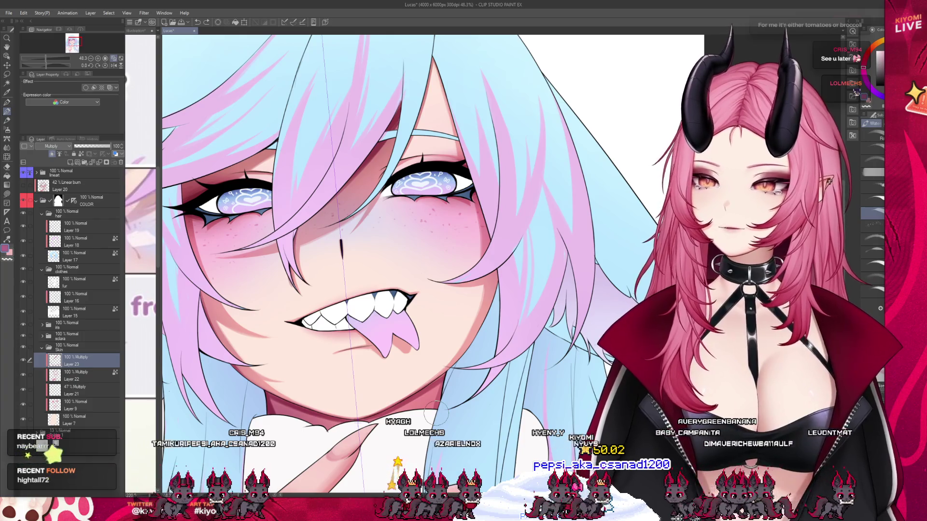
- Reduce Layer 23's multiply face shading opacity to about 63%
{"action": "scroll", "coordinate": [432, 409], "scroll_direction": "down", "scroll_amount": 1}
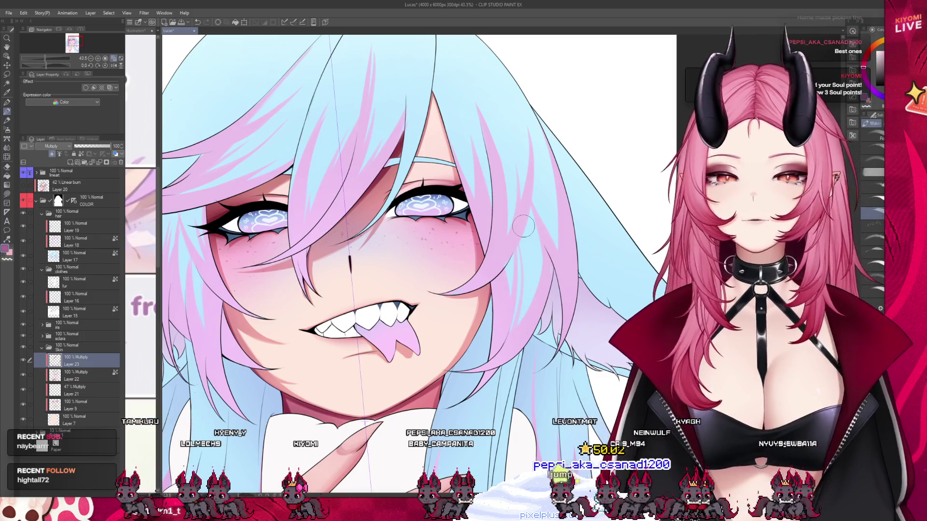
{"action": "scroll", "coordinate": [437, 205], "scroll_direction": "down", "scroll_amount": 3}
{"action": "scroll", "coordinate": [434, 207], "scroll_direction": "up", "scroll_amount": 1}
{"action": "left_click", "coordinate": [98, 147]}
{"action": "scroll", "coordinate": [276, 181], "scroll_direction": "down", "scroll_amount": 3}
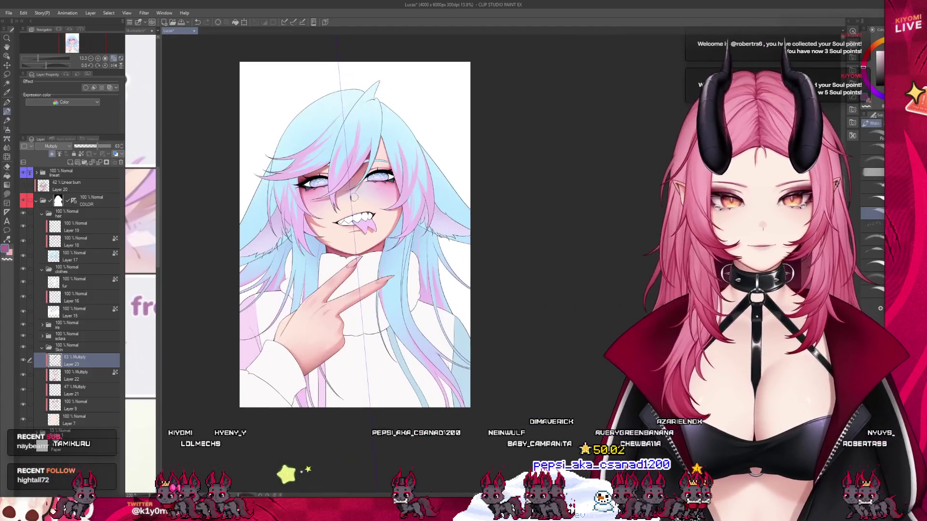
- Select the Blend sub tool for smoothing the face shading
{"action": "scroll", "coordinate": [368, 153], "scroll_direction": "up", "scroll_amount": 2}
{"action": "scroll", "coordinate": [368, 154], "scroll_direction": "up", "scroll_amount": 1}
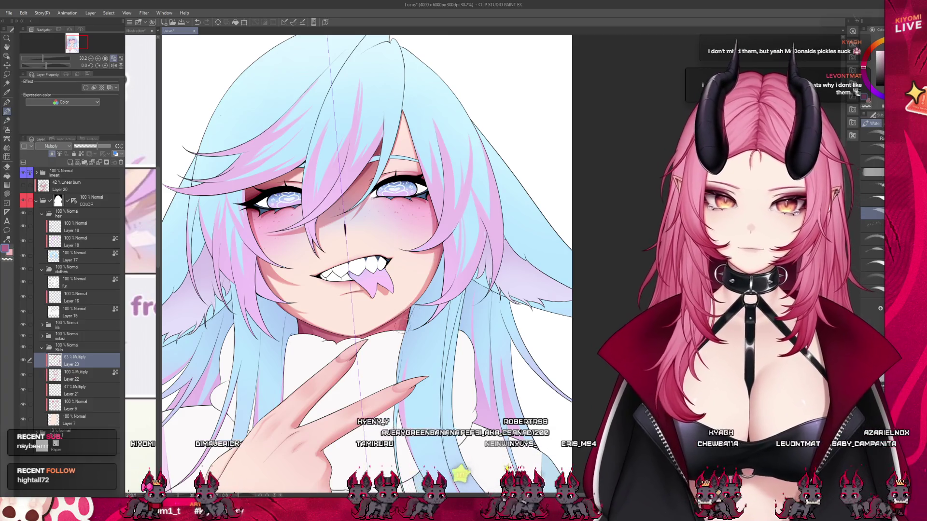
{"action": "left_click", "coordinate": [7, 147]}
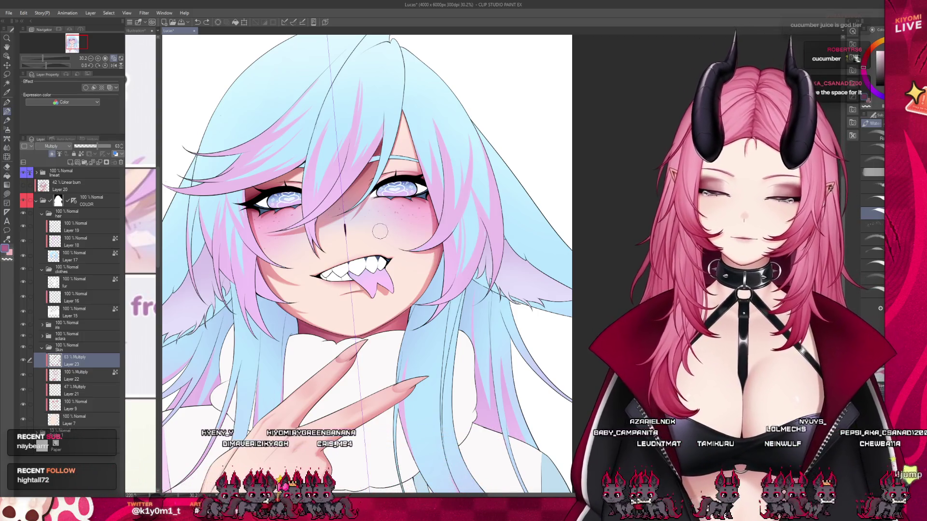
{"action": "scroll", "coordinate": [370, 209], "scroll_direction": "up", "scroll_amount": 3}
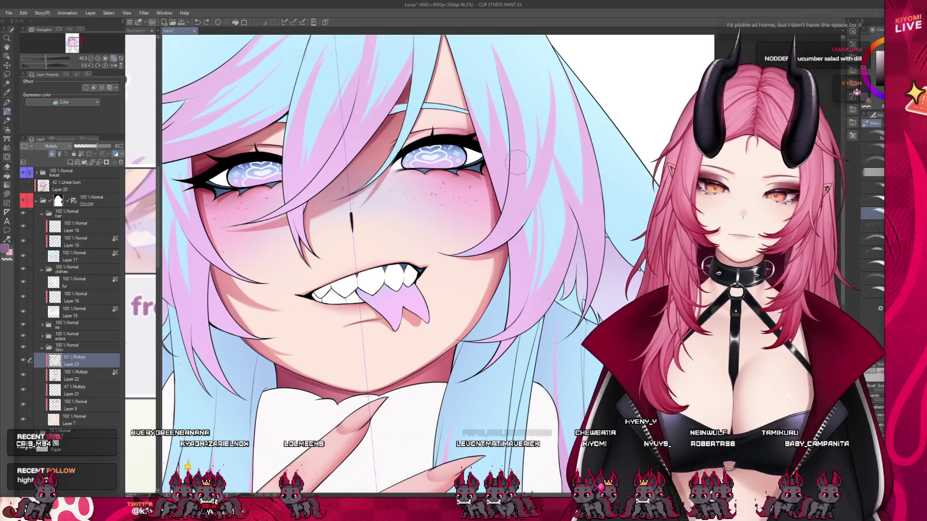
{"action": "scroll", "coordinate": [440, 230], "scroll_direction": "down", "scroll_amount": 1}
{"action": "scroll", "coordinate": [440, 231], "scroll_direction": "down", "scroll_amount": 5}
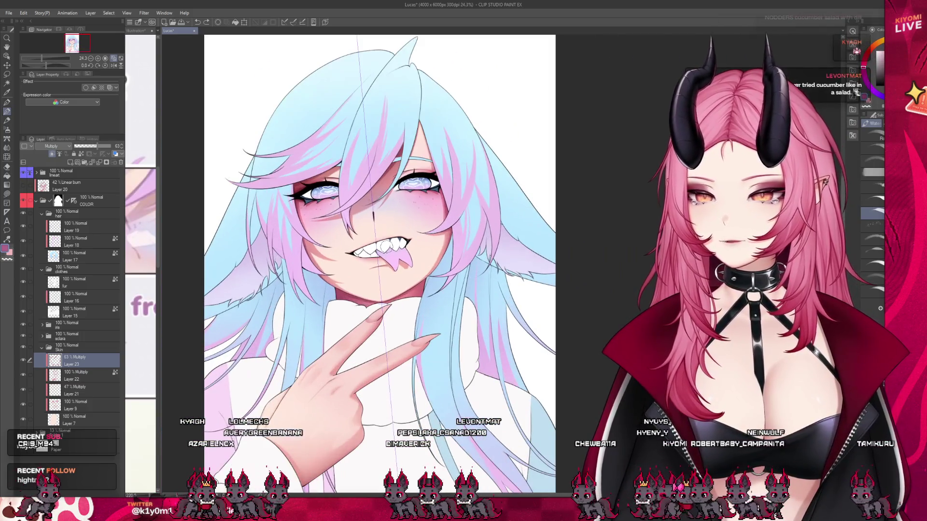
{"action": "scroll", "coordinate": [388, 247], "scroll_direction": "up", "scroll_amount": 1}
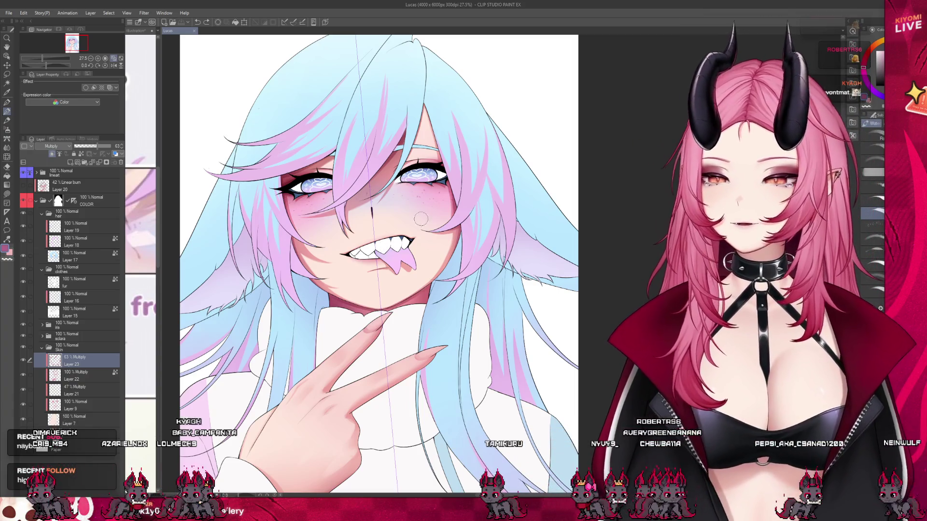
- Smooth the multiply shading on the girl's left cheek with the Blend tool
{"action": "scroll", "coordinate": [397, 224], "scroll_direction": "up", "scroll_amount": 3}
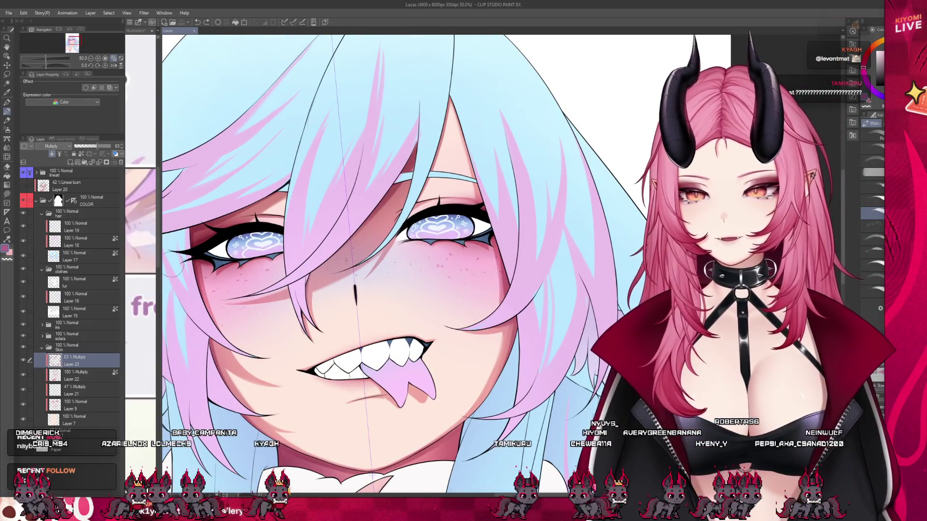
{"action": "left_click_drag", "start_coordinate": [181, 279], "coordinate": [194, 274]}
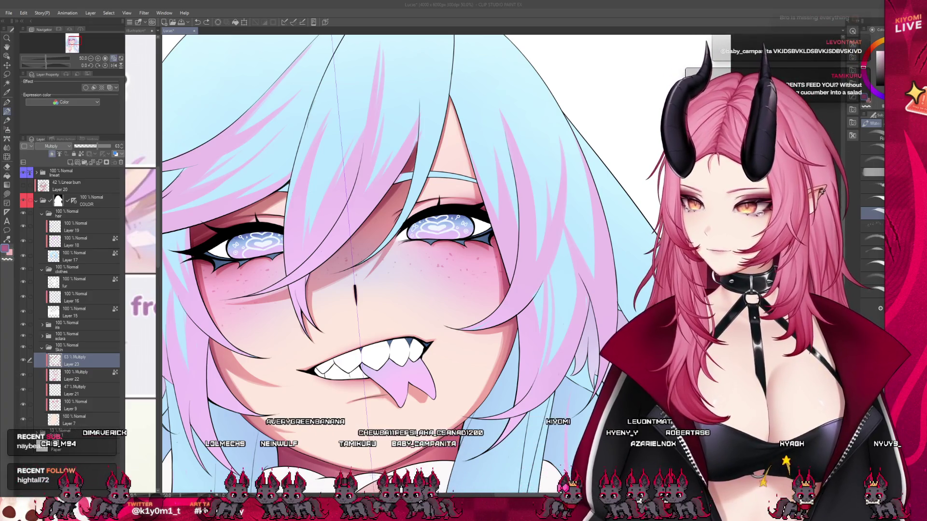
{"action": "scroll", "coordinate": [387, 249], "scroll_direction": "down", "scroll_amount": 2}
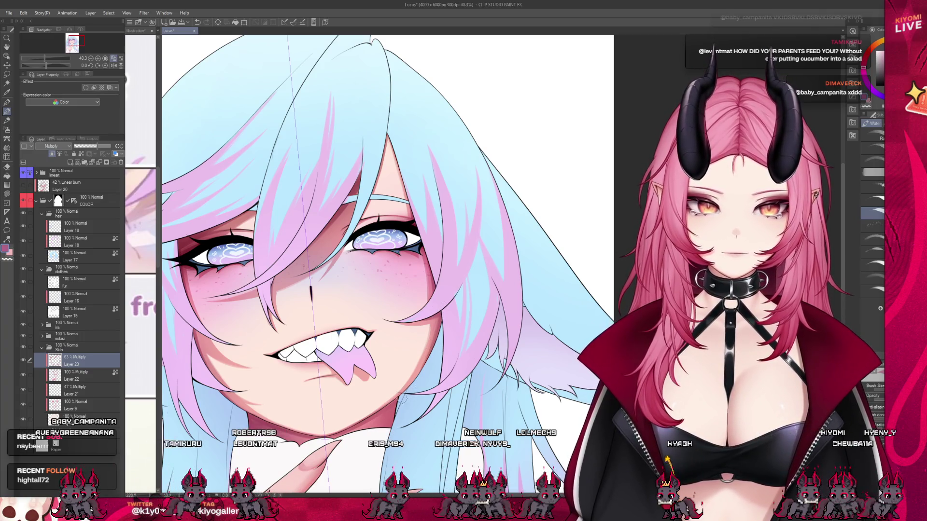
{"action": "scroll", "coordinate": [306, 298], "scroll_direction": "up", "scroll_amount": 2}
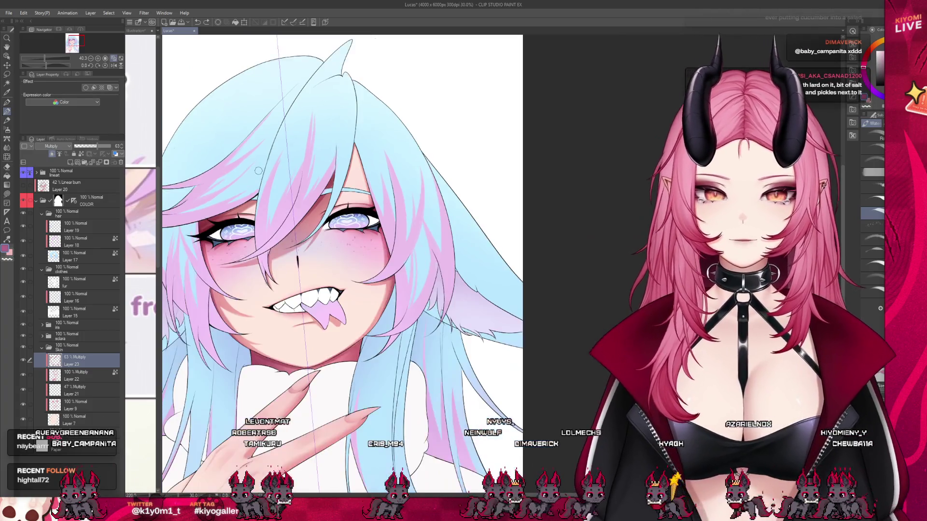
{"action": "scroll", "coordinate": [293, 271], "scroll_direction": "up", "scroll_amount": 5}
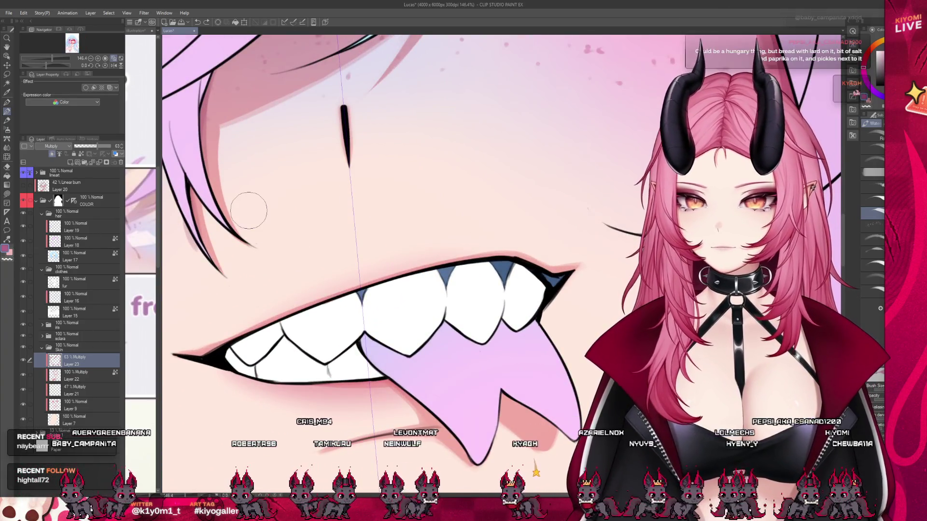
- Make Layer 22 the active layer with the Airbrush selected
{"action": "scroll", "coordinate": [283, 215], "scroll_direction": "down", "scroll_amount": 2}
{"action": "left_click", "coordinate": [72, 376]}
{"action": "key", "text": "j"}
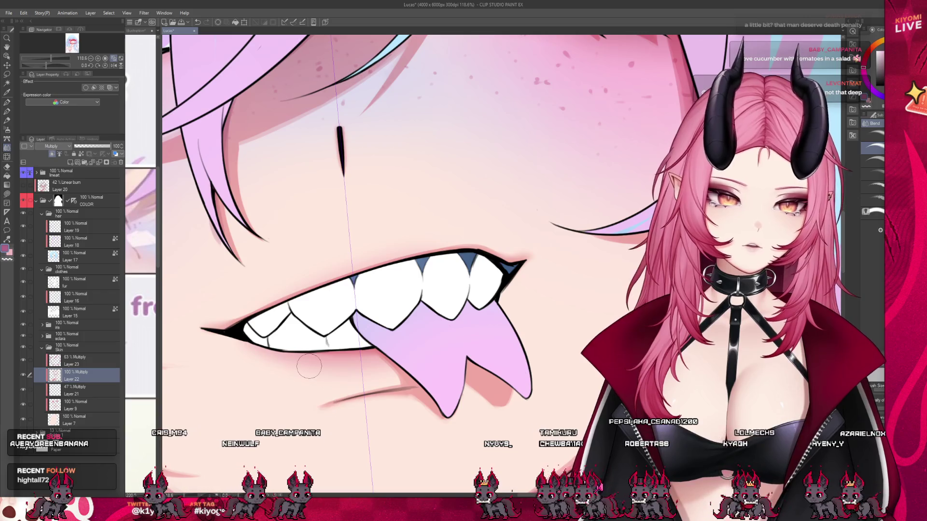
{"action": "scroll", "coordinate": [310, 386], "scroll_direction": "down", "scroll_amount": 1}
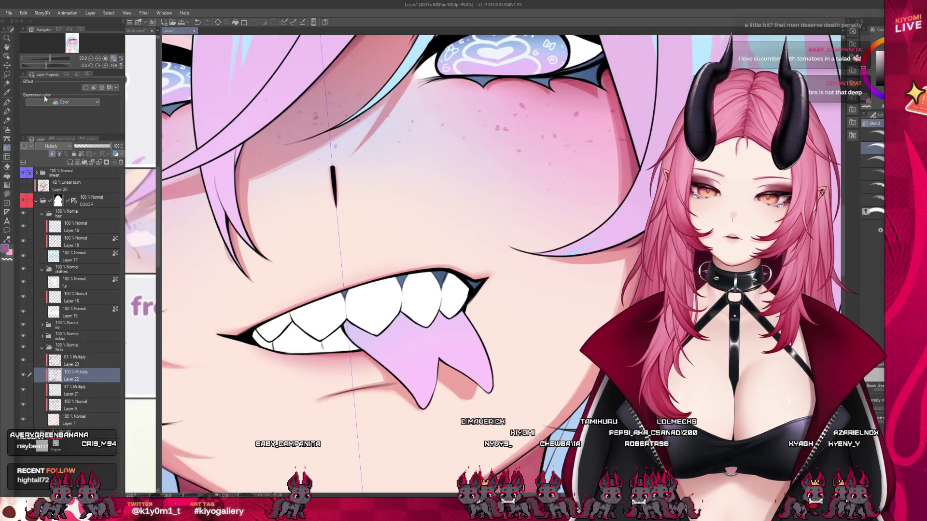
{"action": "scroll", "coordinate": [342, 182], "scroll_direction": "down", "scroll_amount": 3}
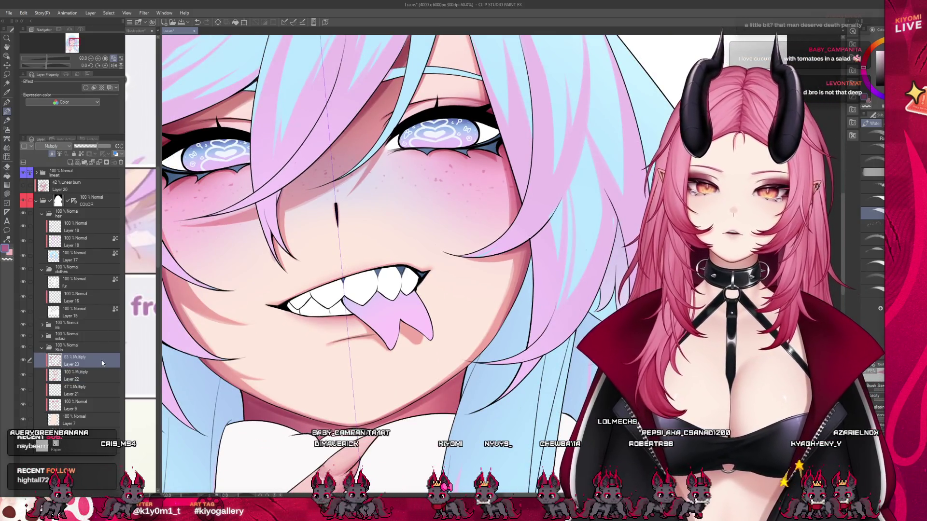
{"action": "left_click", "coordinate": [101, 360]}
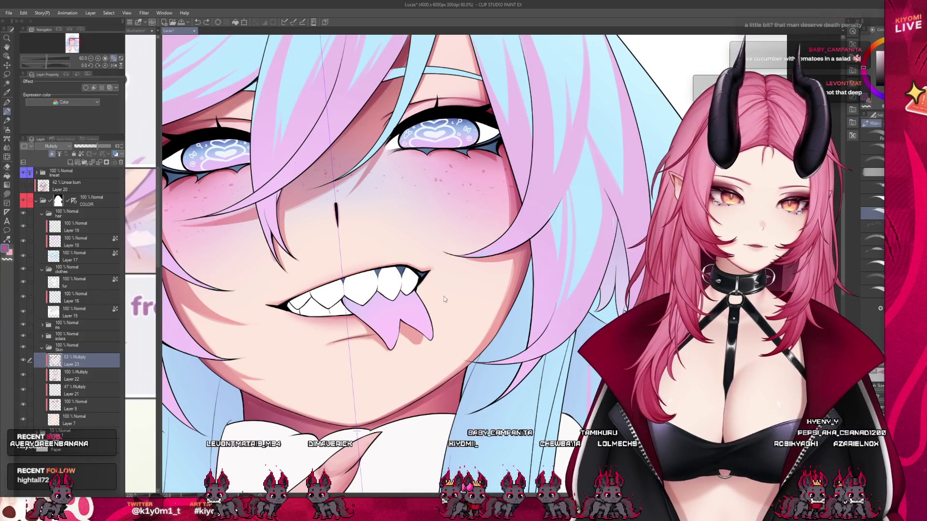
{"action": "left_click", "coordinate": [85, 372]}
{"action": "key", "text": "b"}
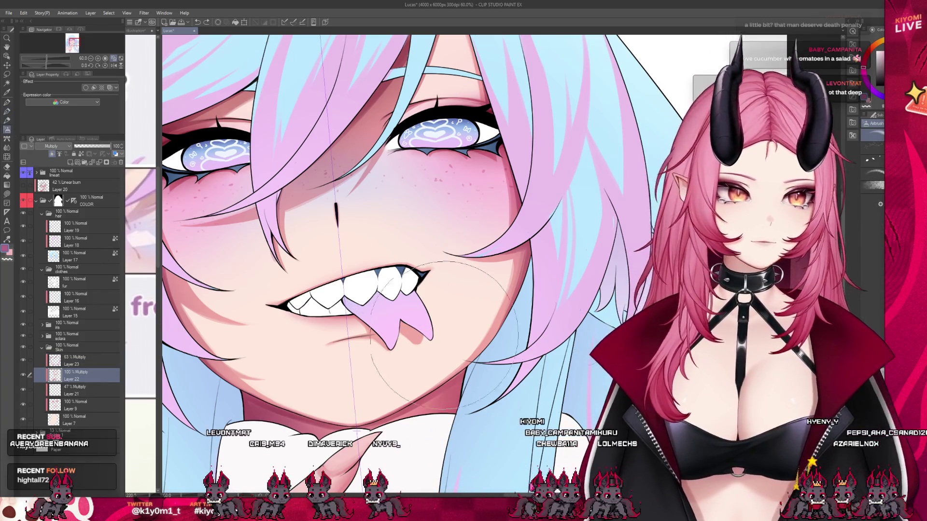
- Airbrush soft pink blush on the chin just below the tongue on Layer 22
{"action": "left_click_drag", "start_coordinate": [417, 347], "coordinate": [386, 359]}
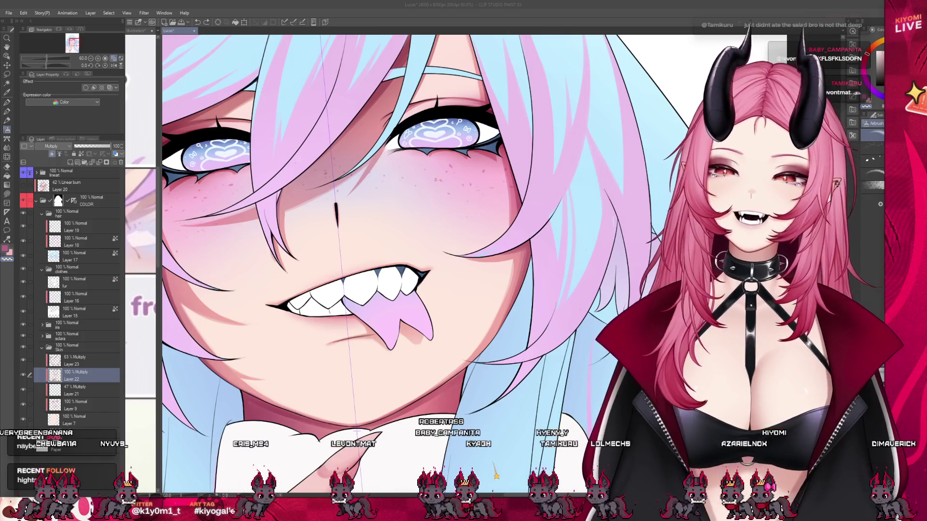
{"action": "scroll", "coordinate": [435, 415], "scroll_direction": "down", "scroll_amount": 2}
{"action": "scroll", "coordinate": [434, 415], "scroll_direction": "down", "scroll_amount": 1}
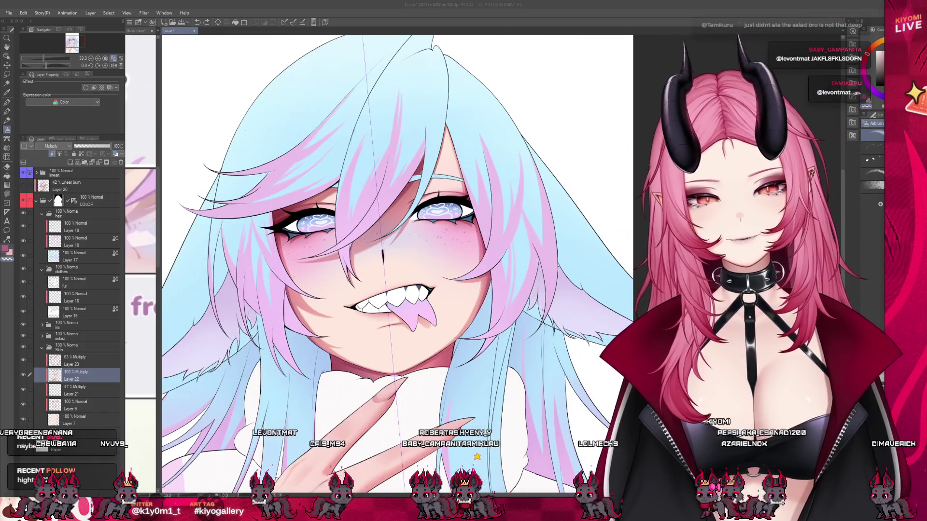
{"action": "scroll", "coordinate": [360, 188], "scroll_direction": "down", "scroll_amount": 4}
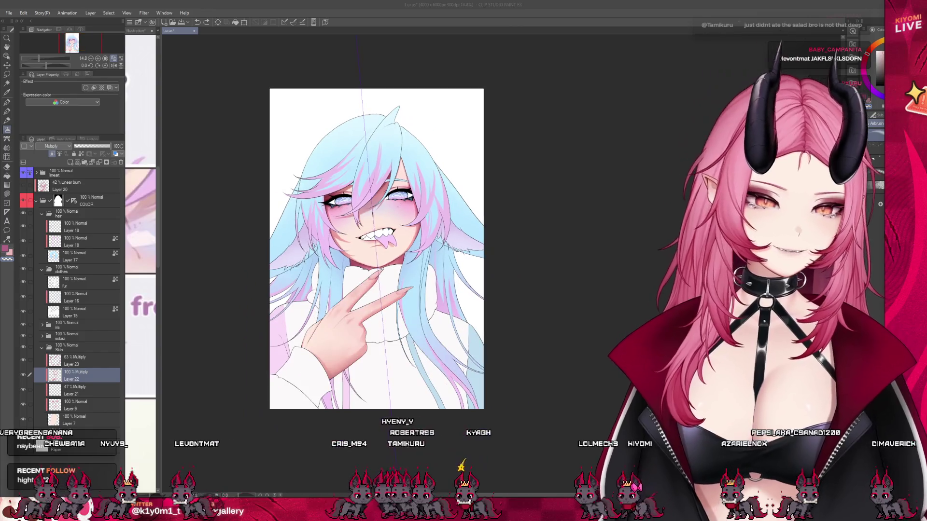
{"action": "scroll", "coordinate": [393, 164], "scroll_direction": "up", "scroll_amount": 1}
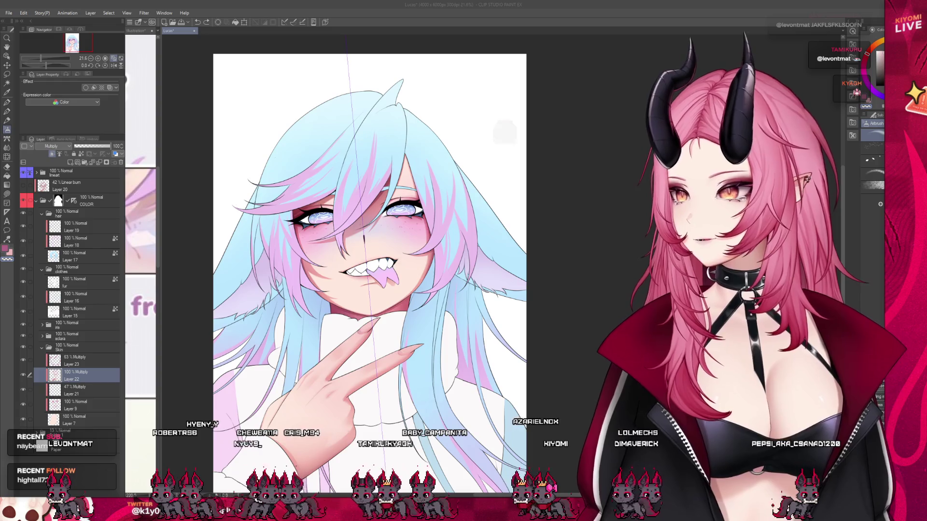
{"action": "scroll", "coordinate": [372, 171], "scroll_direction": "up", "scroll_amount": 3}
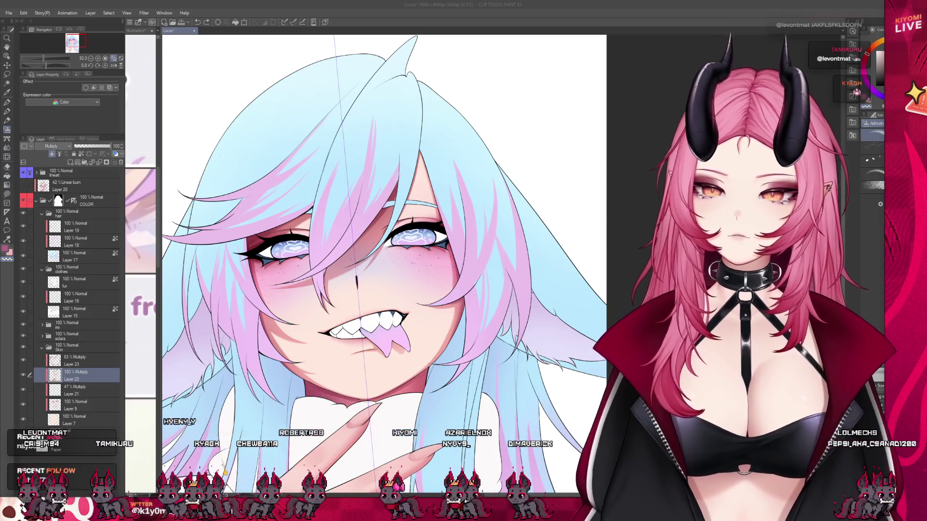
{"action": "scroll", "coordinate": [396, 203], "scroll_direction": "up", "scroll_amount": 3}
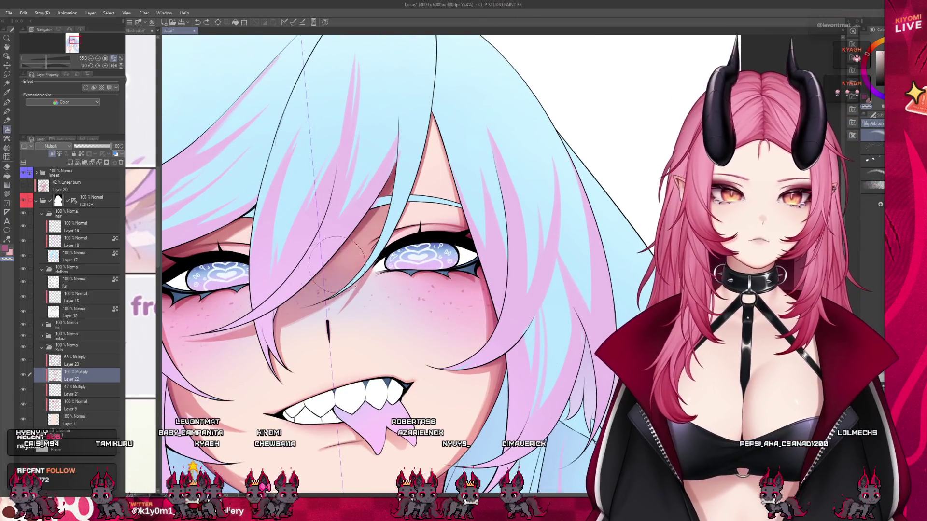
{"action": "scroll", "coordinate": [398, 215], "scroll_direction": "down", "scroll_amount": 3}
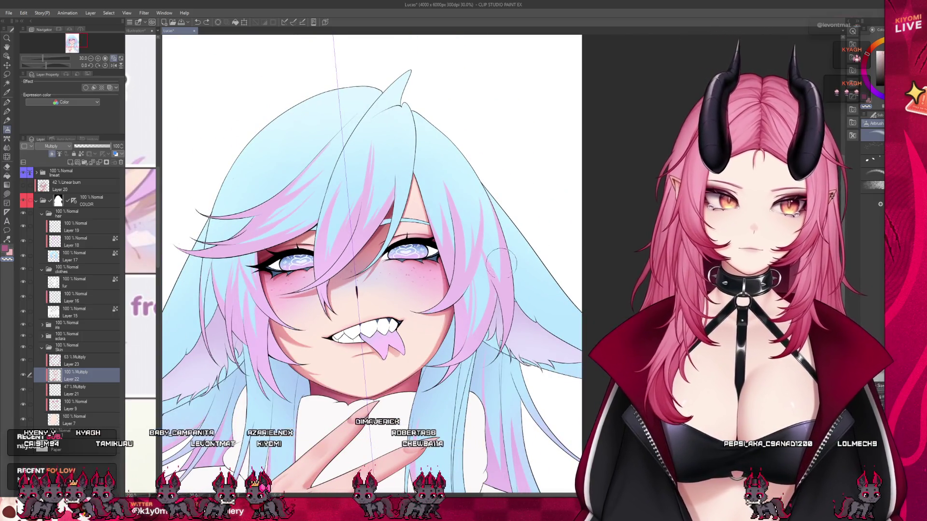
- Lock transparent pixels on multiply Layer 22, checking Layer 23 briefly before reselecting Layer 22
{"action": "left_click", "coordinate": [83, 155]}
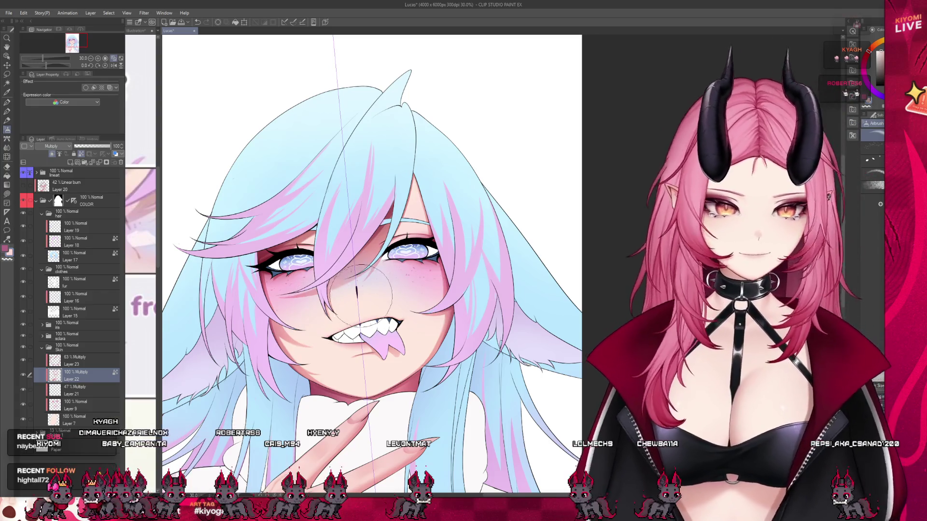
{"action": "left_click", "coordinate": [72, 360]}
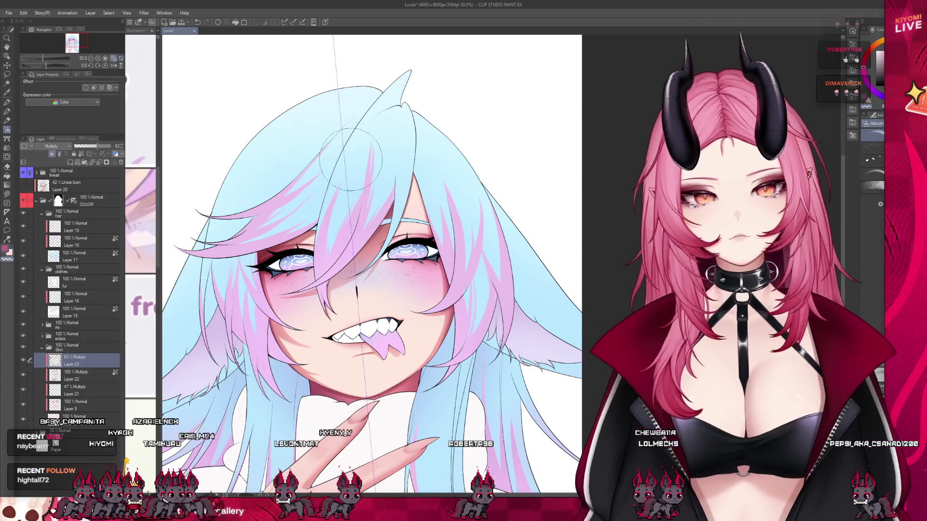
{"action": "scroll", "coordinate": [351, 159], "scroll_direction": "down", "scroll_amount": 3}
{"action": "scroll", "coordinate": [384, 141], "scroll_direction": "up", "scroll_amount": 2}
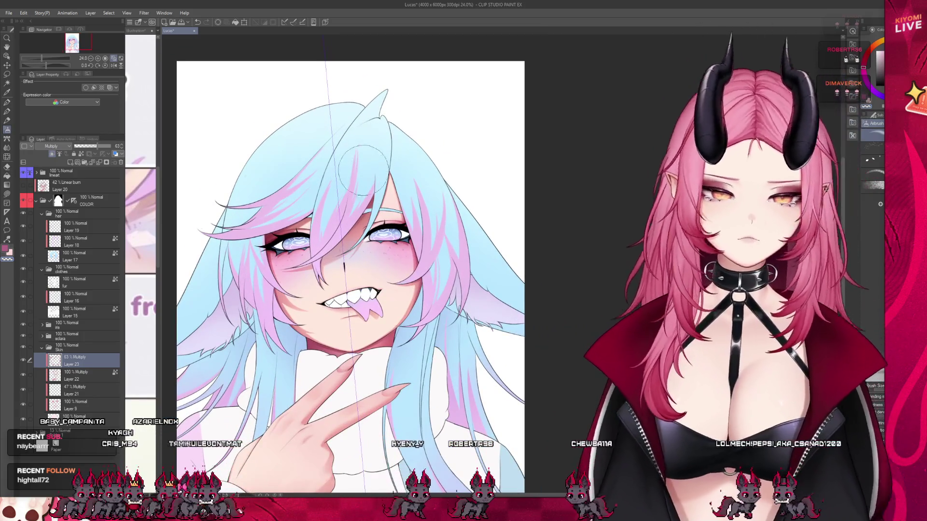
{"action": "scroll", "coordinate": [358, 170], "scroll_direction": "up", "scroll_amount": 1}
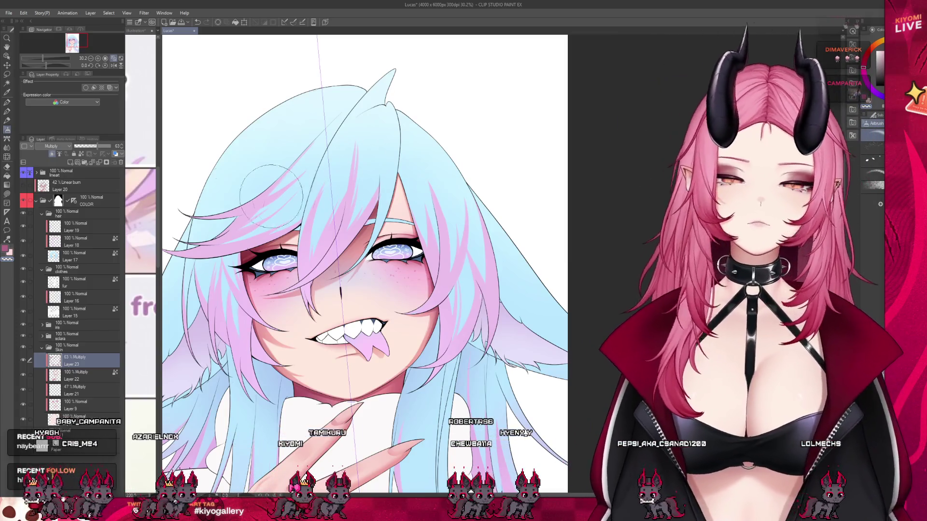
{"action": "left_click", "coordinate": [90, 372]}
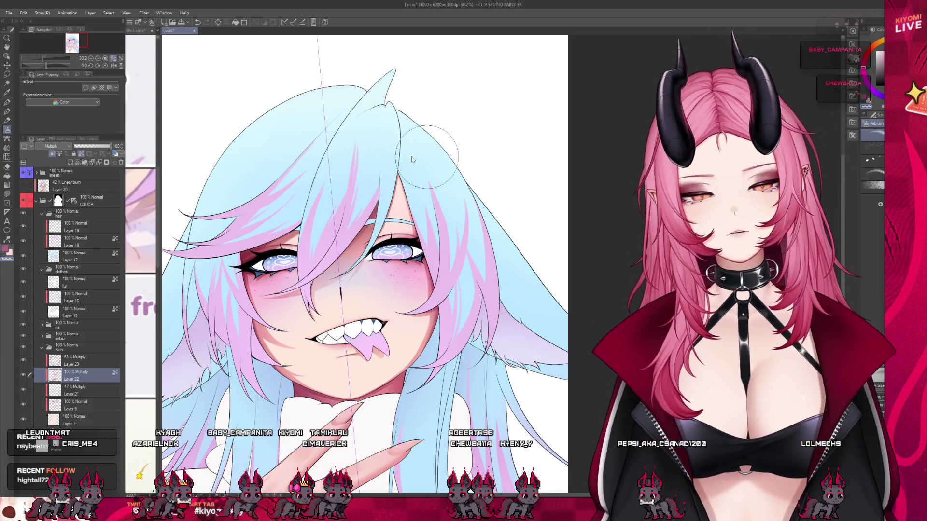
{"action": "scroll", "coordinate": [344, 132], "scroll_direction": "down", "scroll_amount": 2}
{"action": "scroll", "coordinate": [343, 130], "scroll_direction": "down", "scroll_amount": 1}
- Pick the Watercolor brush, zoom into the eyes, and select the 63% Multiply Layer 23
{"action": "scroll", "coordinate": [360, 193], "scroll_direction": "up", "scroll_amount": 2}
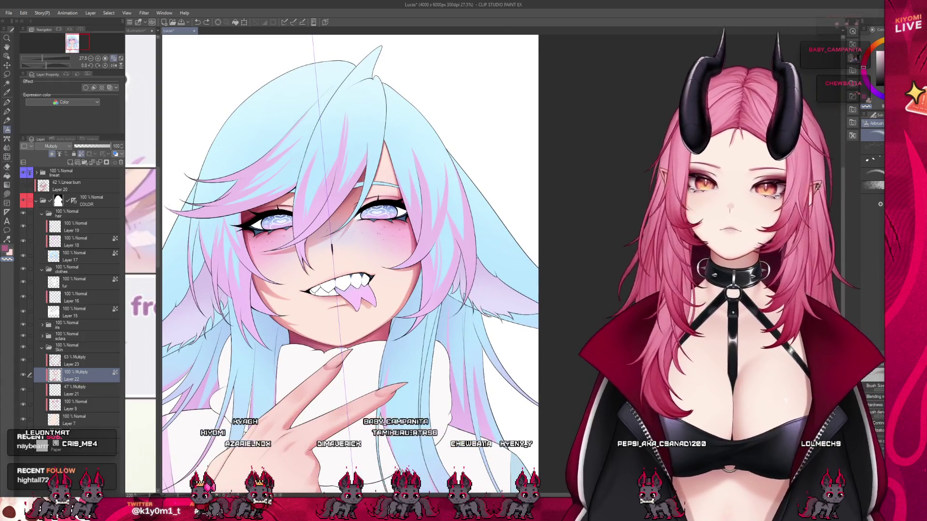
{"action": "scroll", "coordinate": [287, 145], "scroll_direction": "down", "scroll_amount": 3}
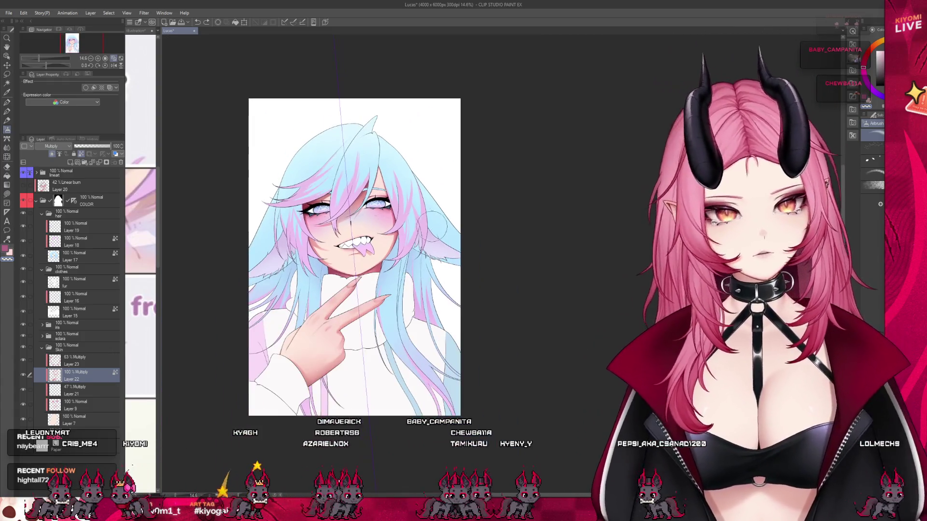
{"action": "scroll", "coordinate": [319, 193], "scroll_direction": "up", "scroll_amount": 3}
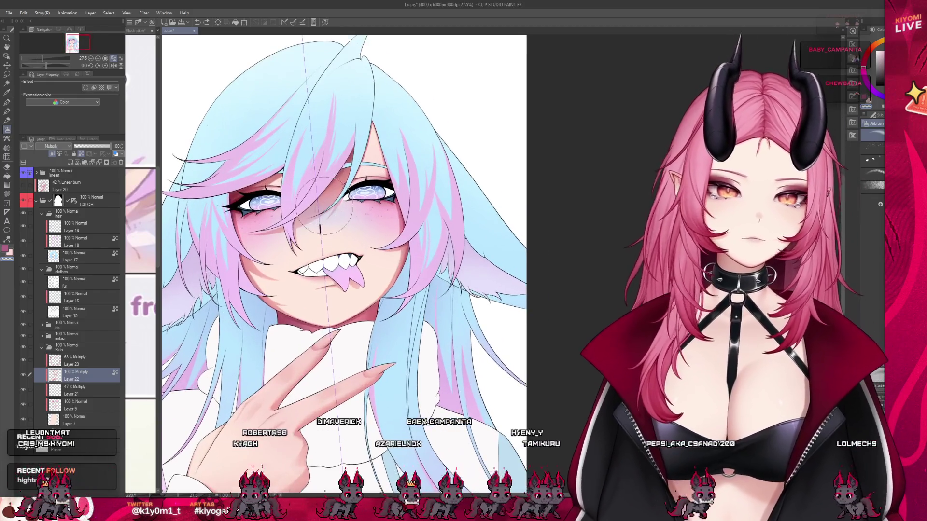
{"action": "left_click", "coordinate": [6, 114]}
{"action": "scroll", "coordinate": [241, 212], "scroll_direction": "up", "scroll_amount": 5}
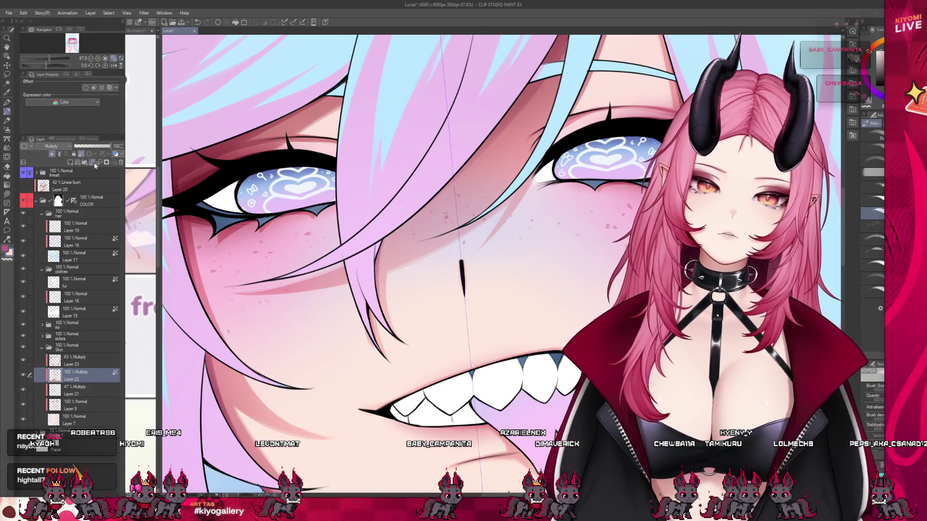
{"action": "left_click", "coordinate": [77, 361]}
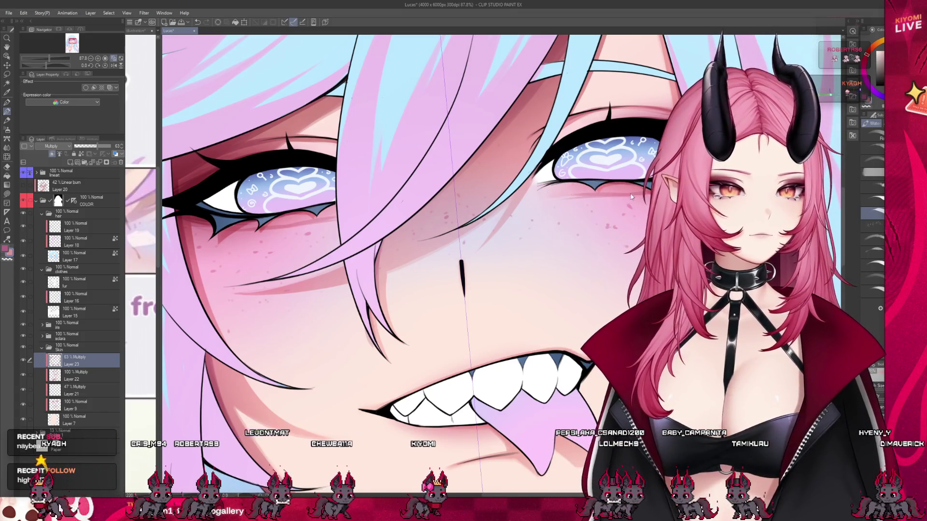
- Switch to the Blend tool with J, zoom out to review the page, and collapse the Skin folder
{"action": "key", "text": "j"}
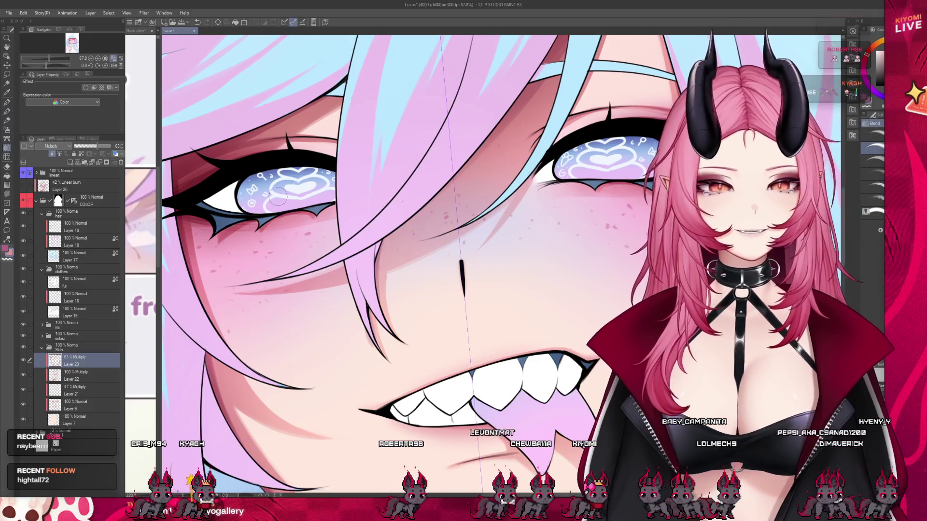
{"action": "scroll", "coordinate": [288, 189], "scroll_direction": "down", "scroll_amount": 8}
{"action": "scroll", "coordinate": [372, 171], "scroll_direction": "down", "scroll_amount": 1}
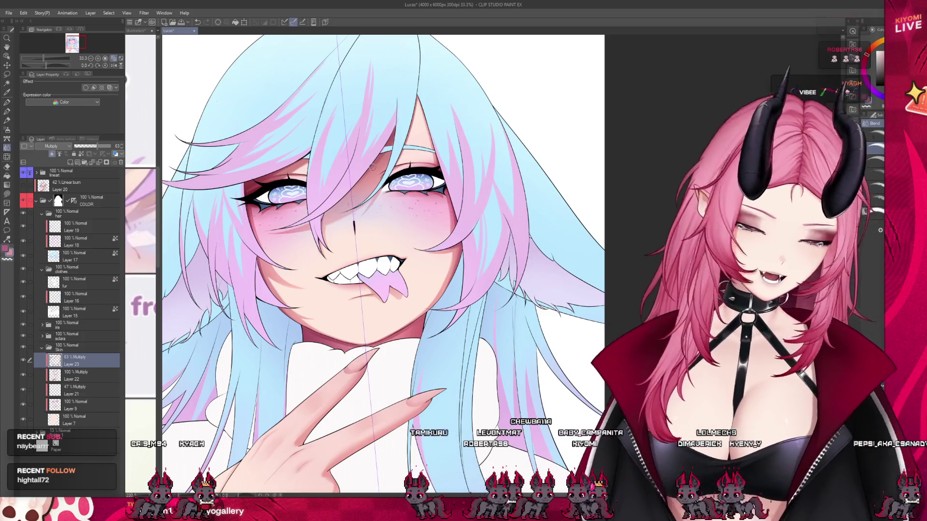
{"action": "scroll", "coordinate": [456, 204], "scroll_direction": "down", "scroll_amount": 2}
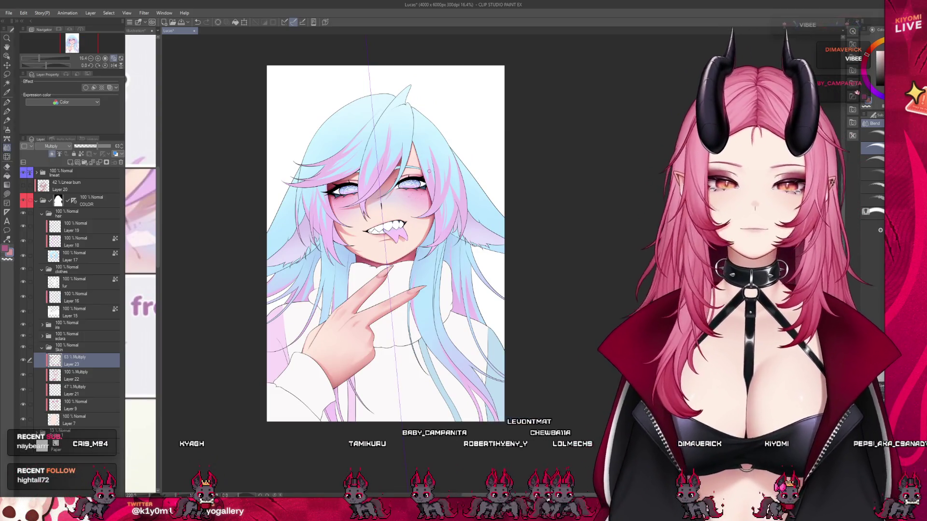
{"action": "scroll", "coordinate": [398, 132], "scroll_direction": "up", "scroll_amount": 1}
{"action": "scroll", "coordinate": [359, 174], "scroll_direction": "down", "scroll_amount": 1}
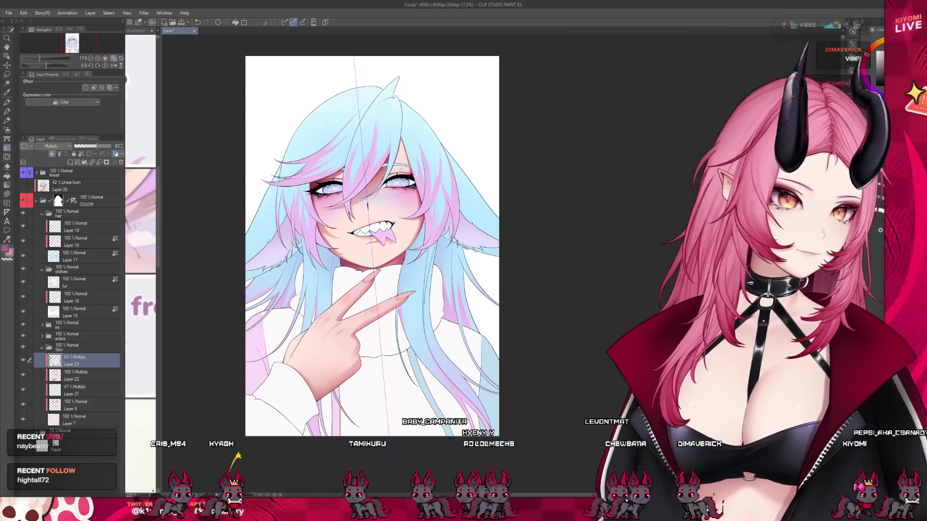
{"action": "scroll", "coordinate": [337, 183], "scroll_direction": "up", "scroll_amount": 1}
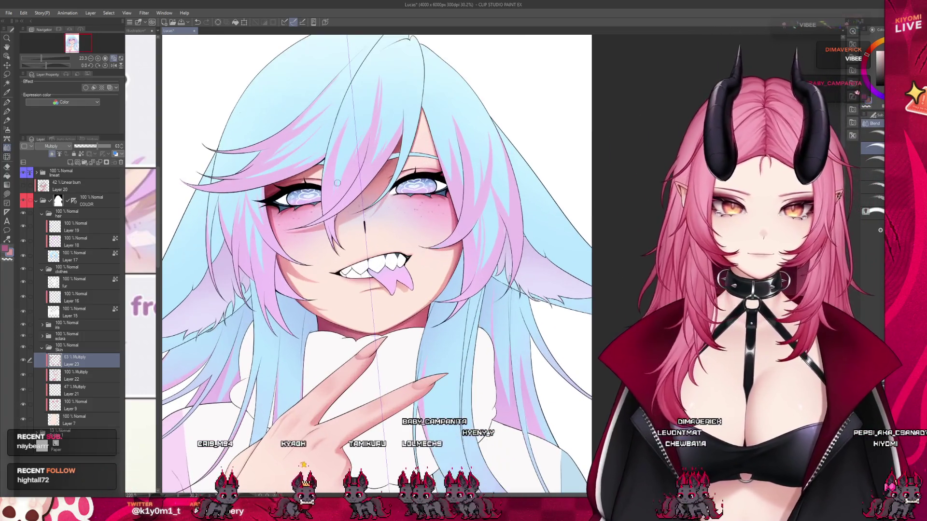
{"action": "left_click", "coordinate": [41, 348]}
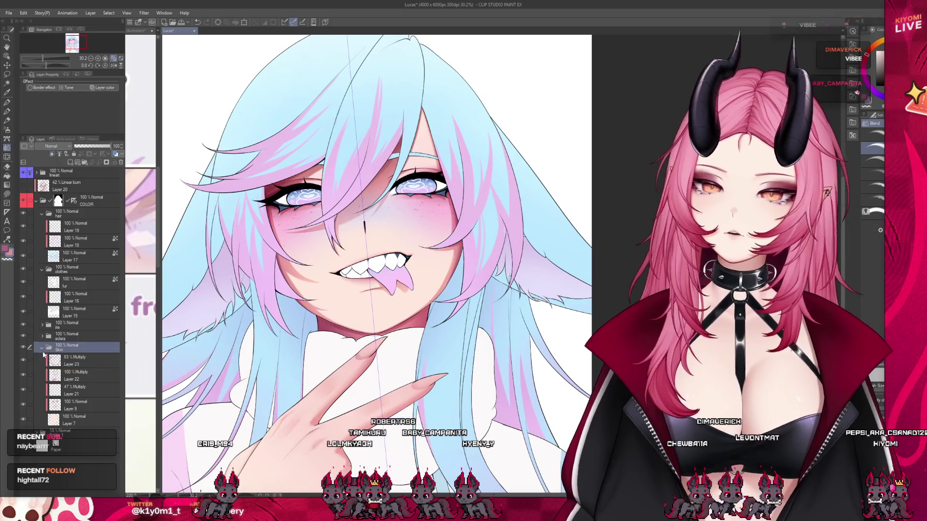
- Add Layer 24 in Multiply mode above Layer 19 in the hair folder, then return to the Watercolor brush
{"action": "left_click", "coordinate": [73, 256]}
{"action": "left_click", "coordinate": [75, 227]}
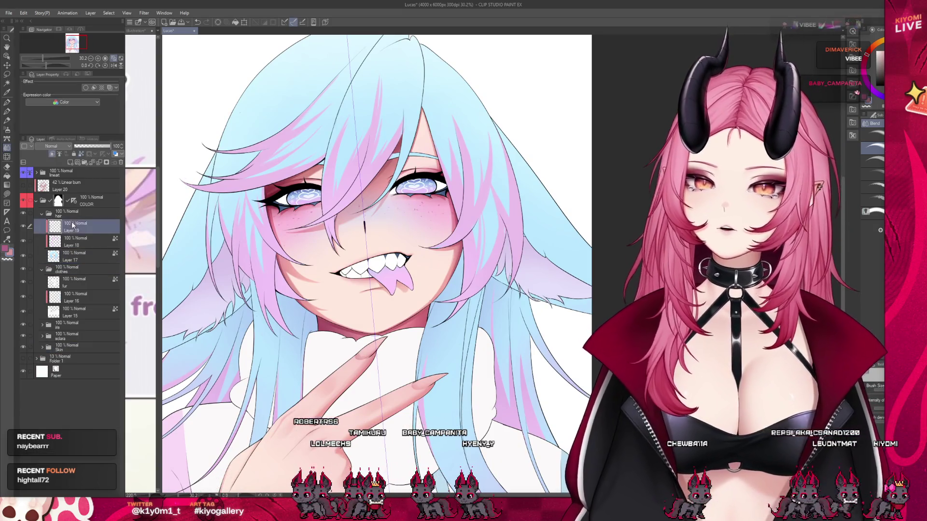
{"action": "left_click", "coordinate": [52, 154]}
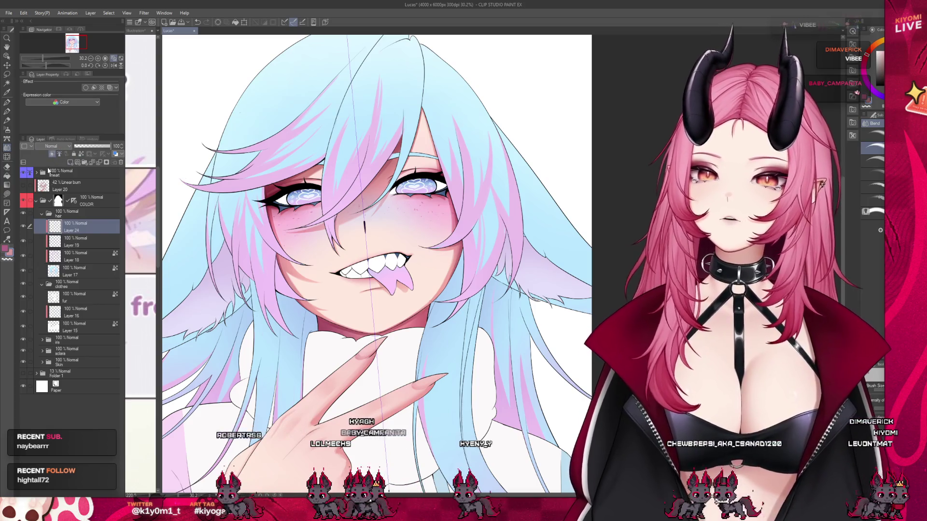
{"action": "left_click", "coordinate": [51, 146]}
{"action": "left_click", "coordinate": [51, 164]}
{"action": "scroll", "coordinate": [352, 180], "scroll_direction": "down", "scroll_amount": 1}
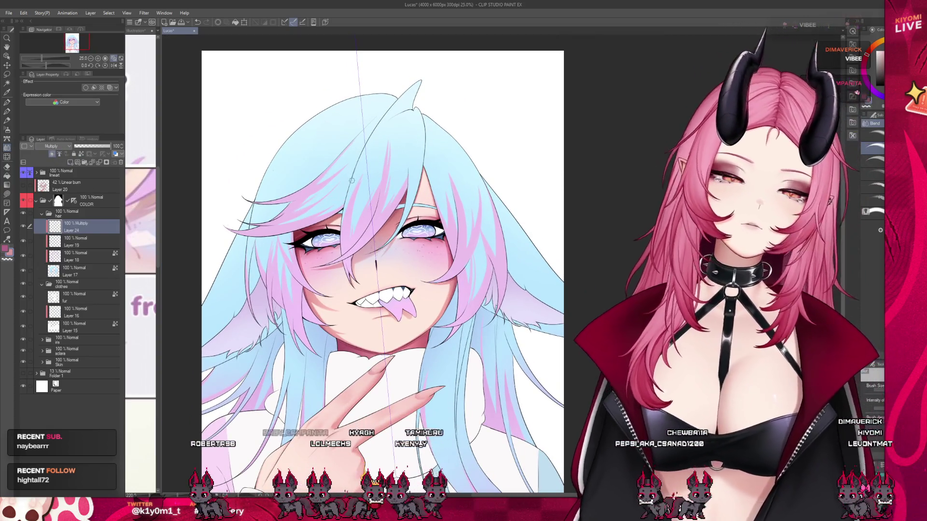
{"action": "key", "text": "b"}
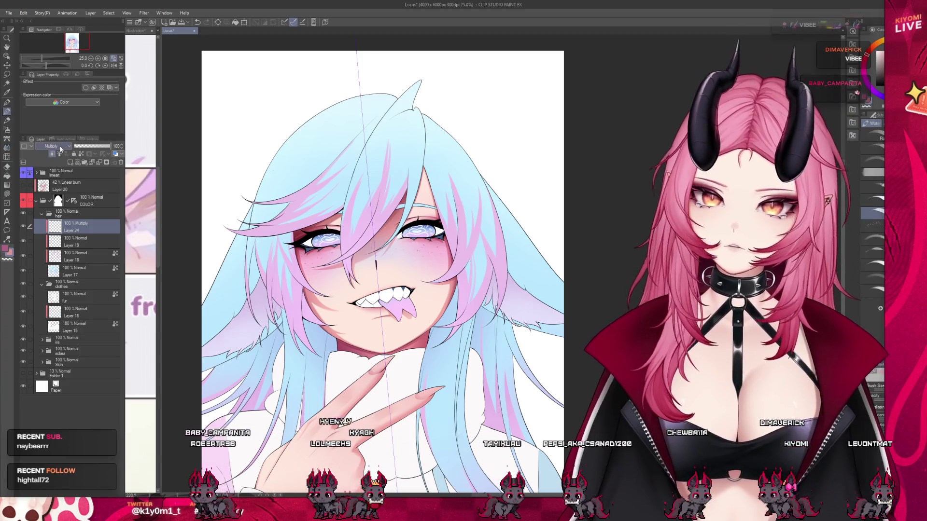
{"action": "scroll", "coordinate": [351, 331], "scroll_direction": "up", "scroll_amount": 2}
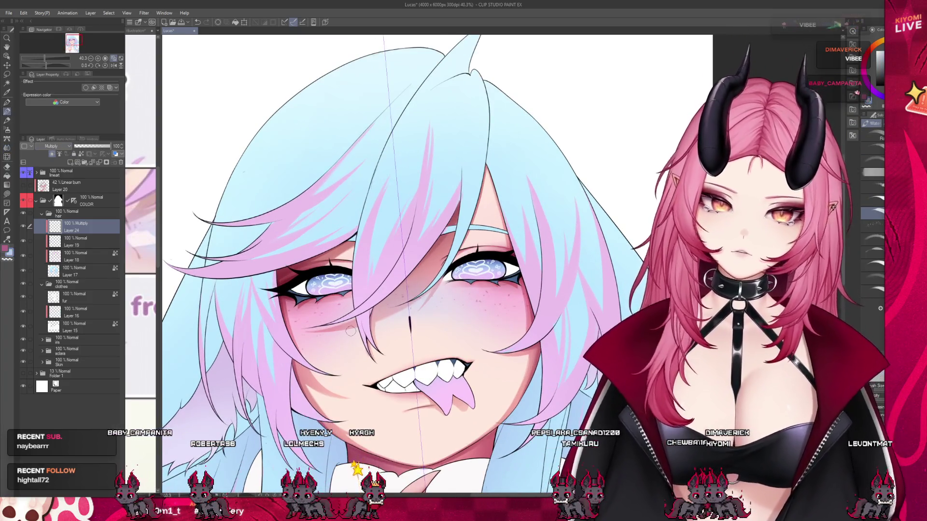
{"action": "scroll", "coordinate": [351, 330], "scroll_direction": "up", "scroll_amount": 1}
- Paint five blue-purple shadow strands down the hair across the face on Layer 24, undoing one rejected stroke
{"action": "left_click_drag", "start_coordinate": [393, 125], "coordinate": [364, 303]}
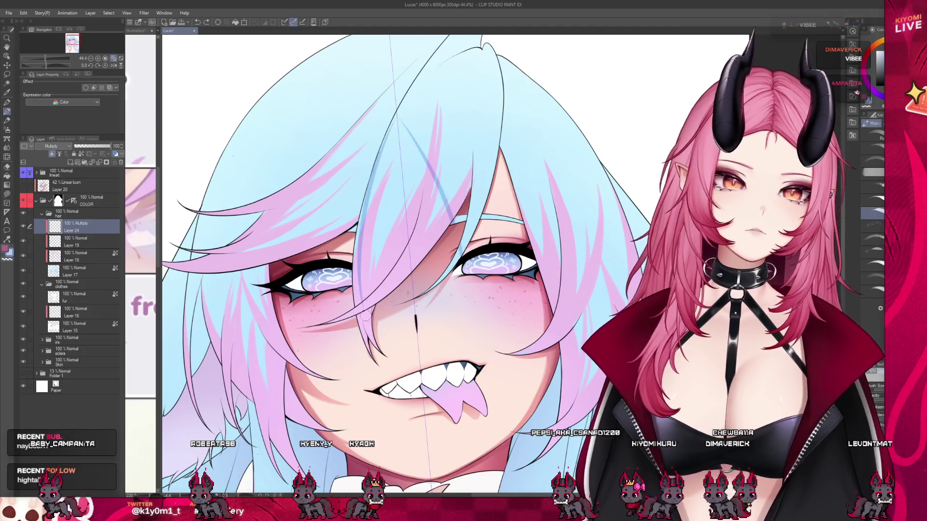
{"action": "key", "text": "ctrl+z"}
{"action": "mouse_move", "coordinate": [431, 168]}
{"action": "left_mouse_down"}
{"action": "mouse_move", "coordinate": [348, 309]}
{"action": "mouse_move", "coordinate": [344, 293]}
{"action": "left_mouse_up"}
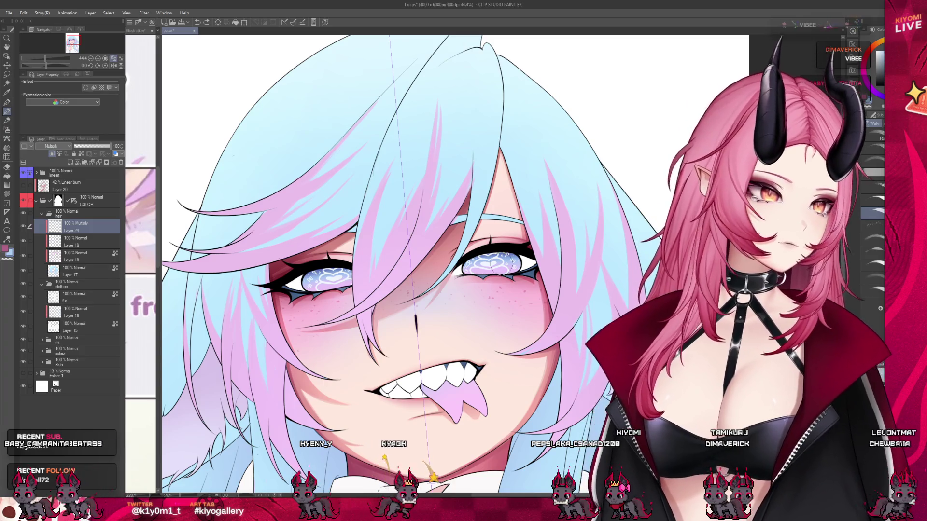
{"action": "left_click_drag", "start_coordinate": [445, 159], "coordinate": [355, 302]}
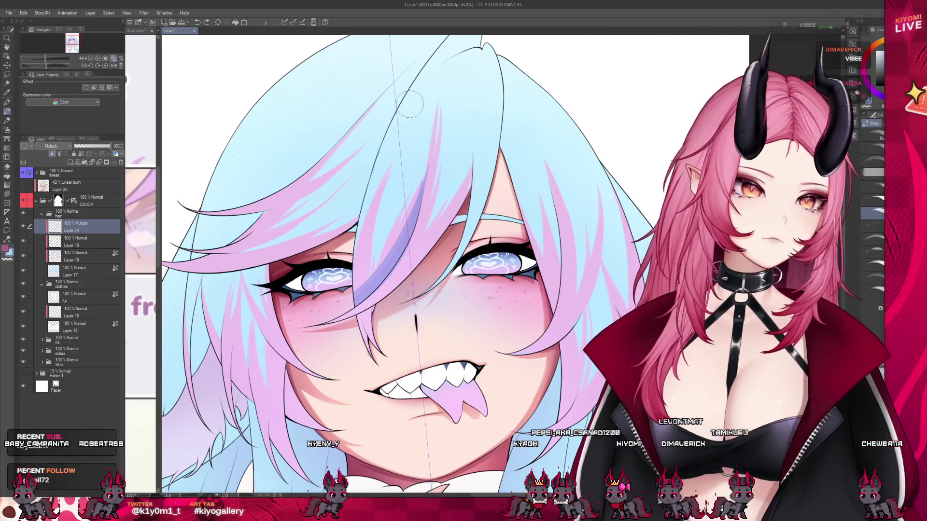
{"action": "left_click_drag", "start_coordinate": [398, 118], "coordinate": [355, 290]}
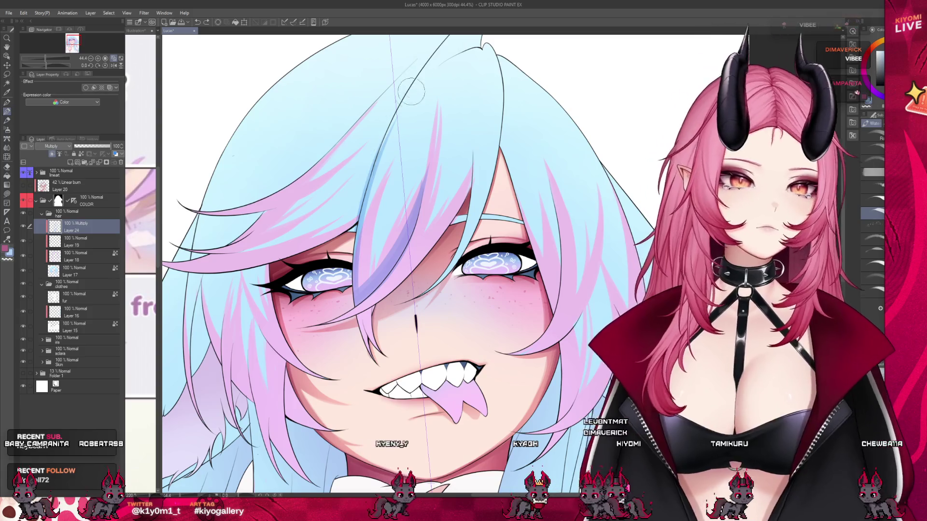
{"action": "left_click_drag", "start_coordinate": [471, 92], "coordinate": [440, 229]}
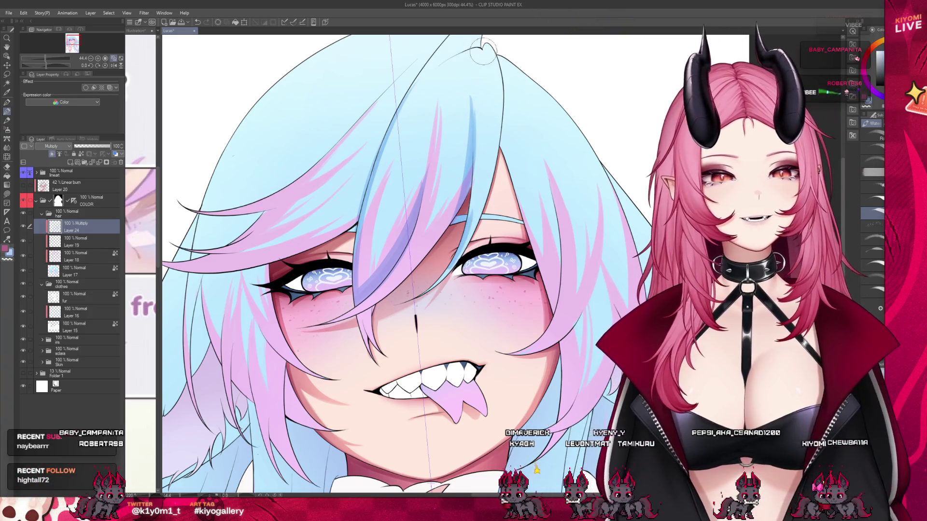
{"action": "left_click_drag", "start_coordinate": [480, 63], "coordinate": [485, 123]}
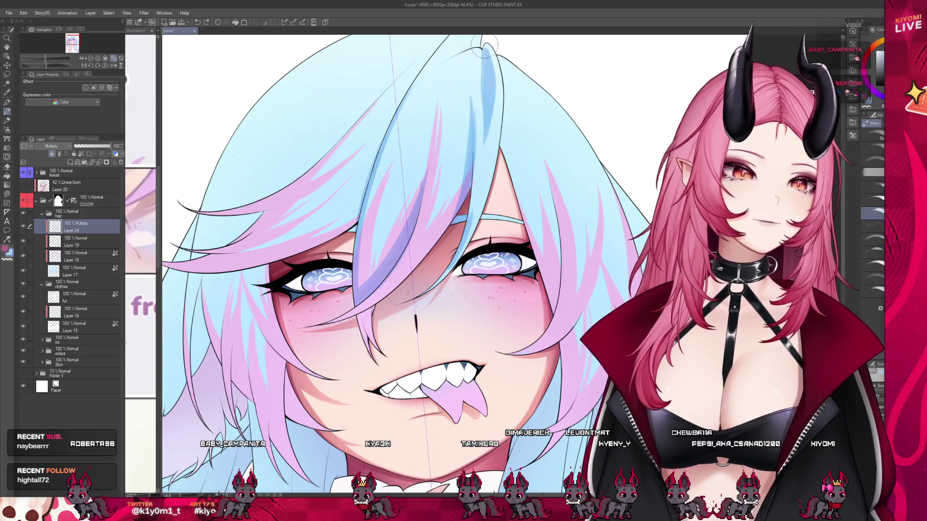
{"action": "scroll", "coordinate": [424, 198], "scroll_direction": "down", "scroll_amount": 1}
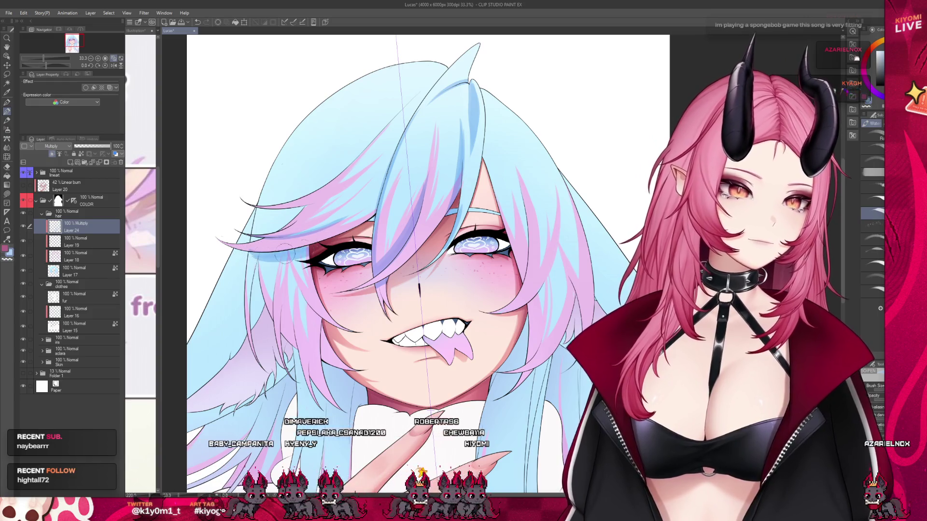
{"action": "scroll", "coordinate": [296, 137], "scroll_direction": "down", "scroll_amount": 4}
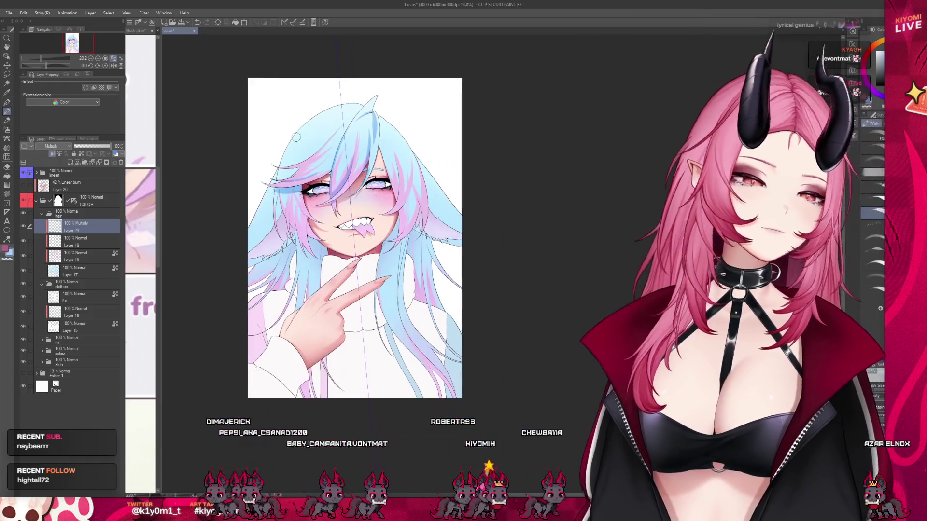
{"action": "scroll", "coordinate": [296, 137], "scroll_direction": "up", "scroll_amount": 3}
{"action": "scroll", "coordinate": [355, 163], "scroll_direction": "down", "scroll_amount": 3}
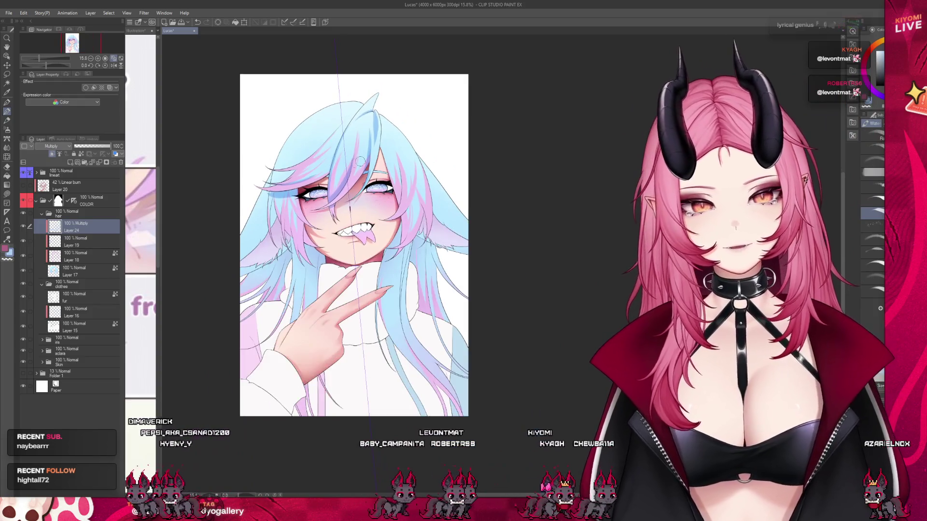
{"action": "scroll", "coordinate": [355, 163], "scroll_direction": "up", "scroll_amount": 1}
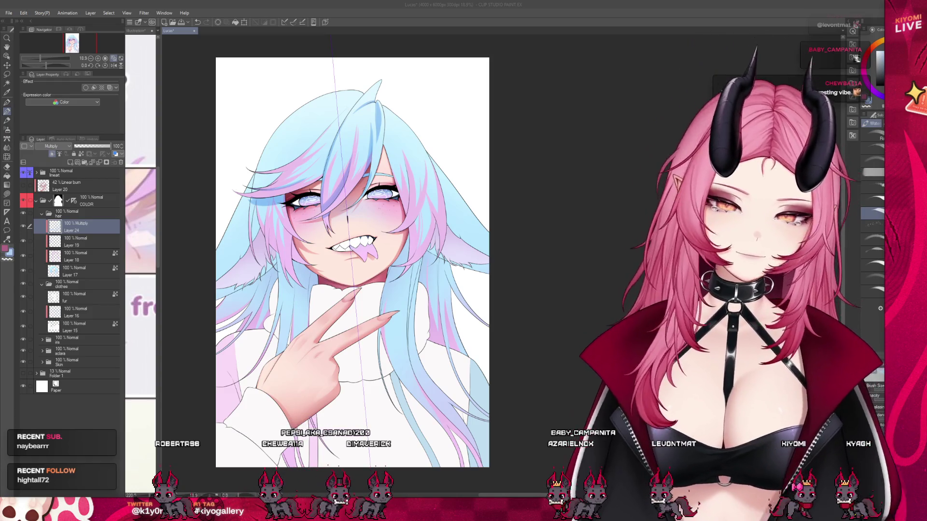
{"action": "scroll", "coordinate": [421, 200], "scroll_direction": "up", "scroll_amount": 1}
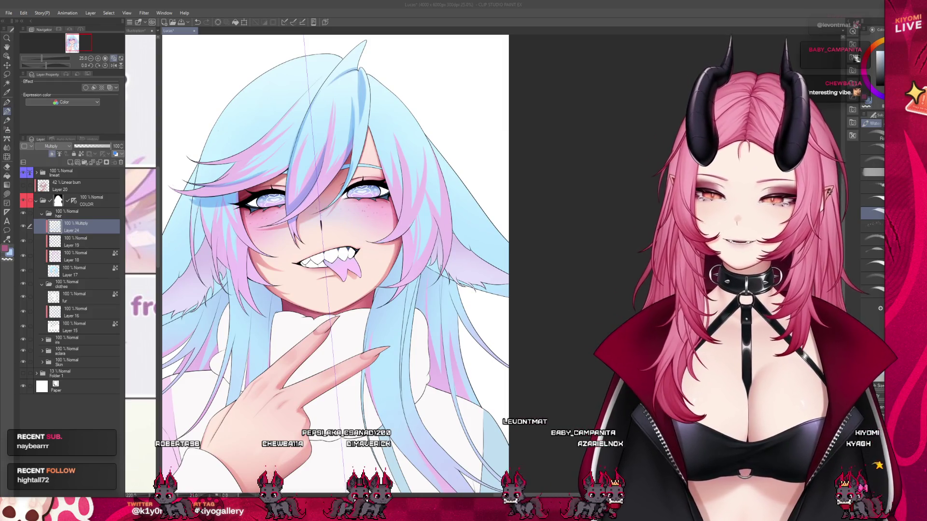
{"action": "scroll", "coordinate": [239, 181], "scroll_direction": "up", "scroll_amount": 2}
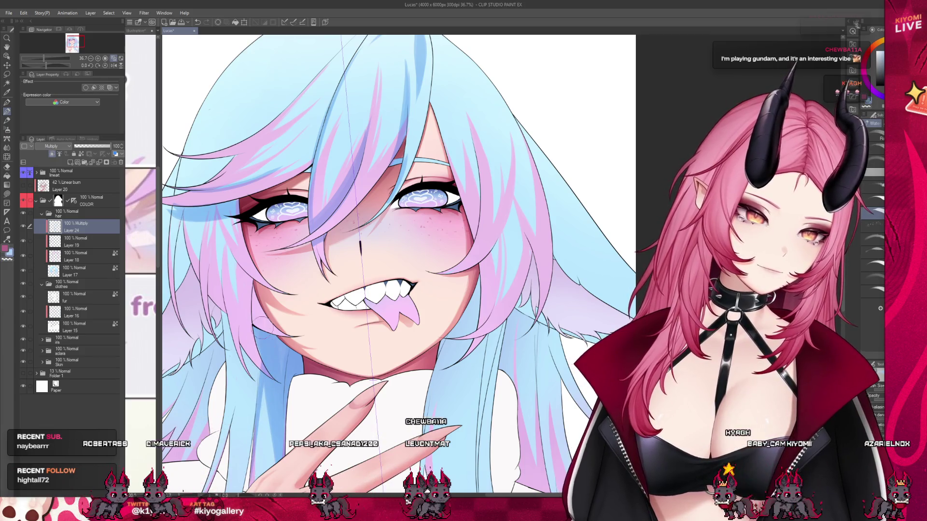
{"action": "scroll", "coordinate": [346, 235], "scroll_direction": "down", "scroll_amount": 5}
{"action": "scroll", "coordinate": [371, 198], "scroll_direction": "up", "scroll_amount": 4}
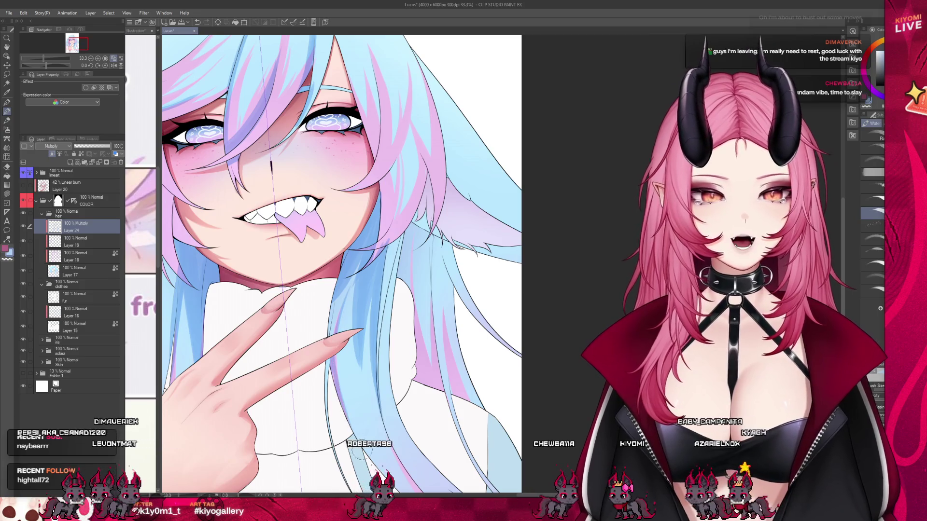
{"action": "scroll", "coordinate": [335, 170], "scroll_direction": "down", "scroll_amount": 1}
{"action": "scroll", "coordinate": [335, 170], "scroll_direction": "down", "scroll_amount": 1}
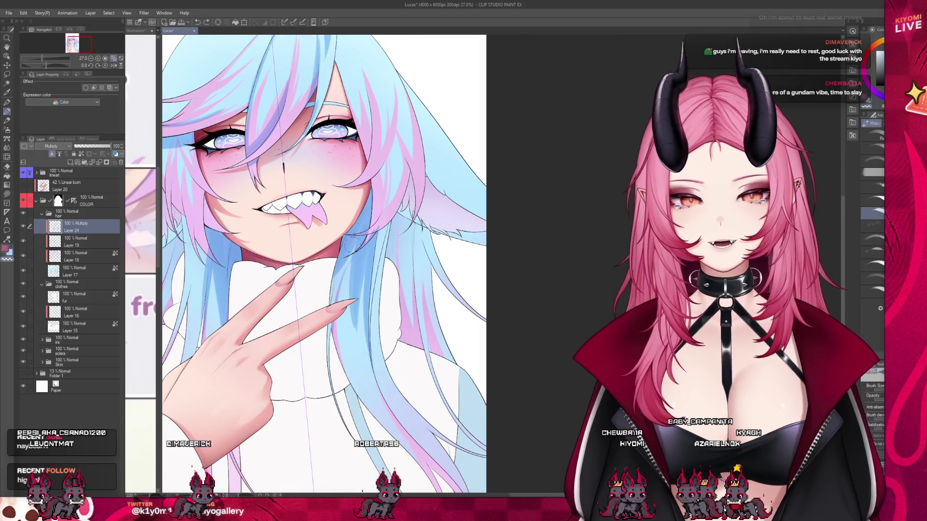